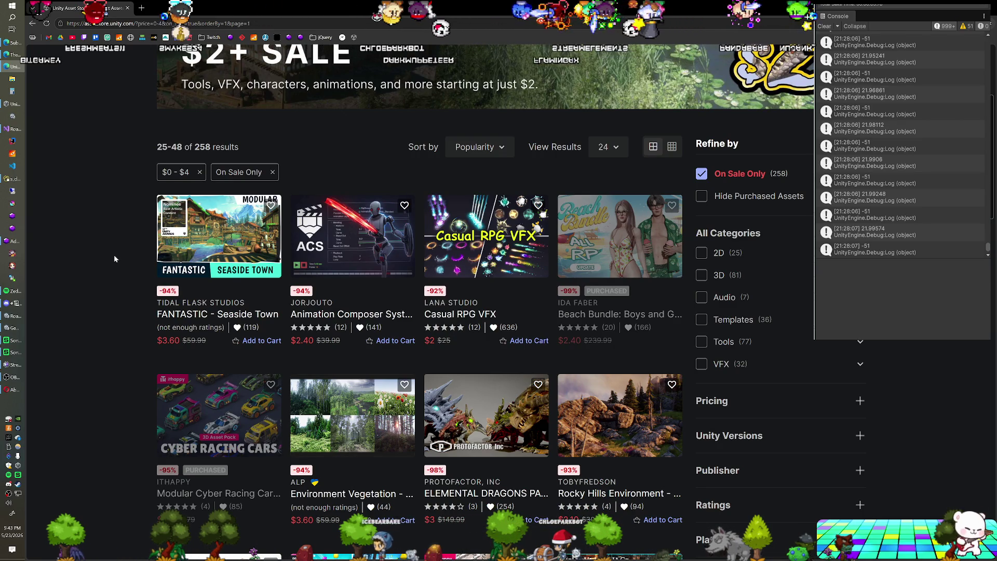
Open the Modular Cyber Racing Cars product page and scroll through its details.
scroll(114, 259, "down", 1)
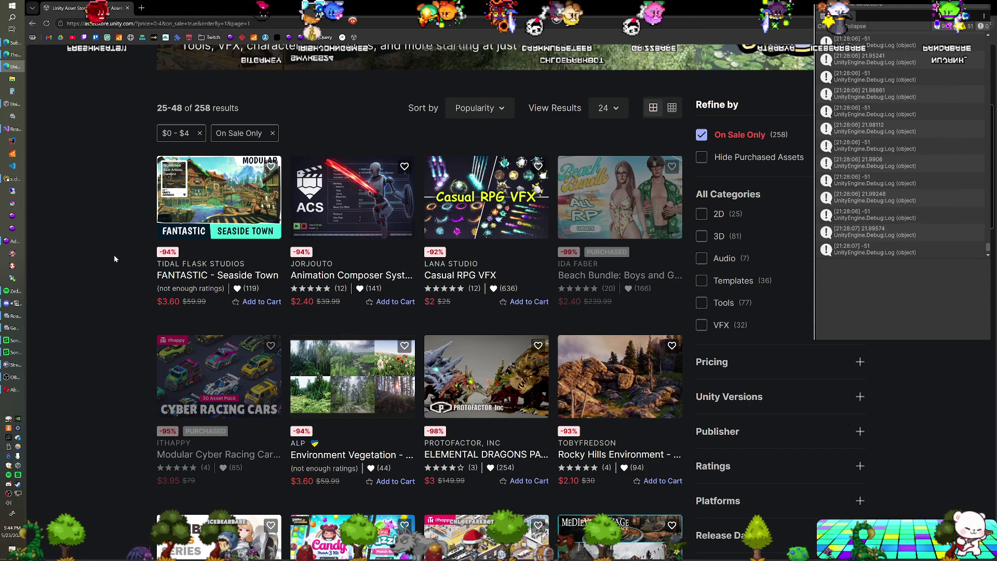
scroll(114, 258, "down", 2)
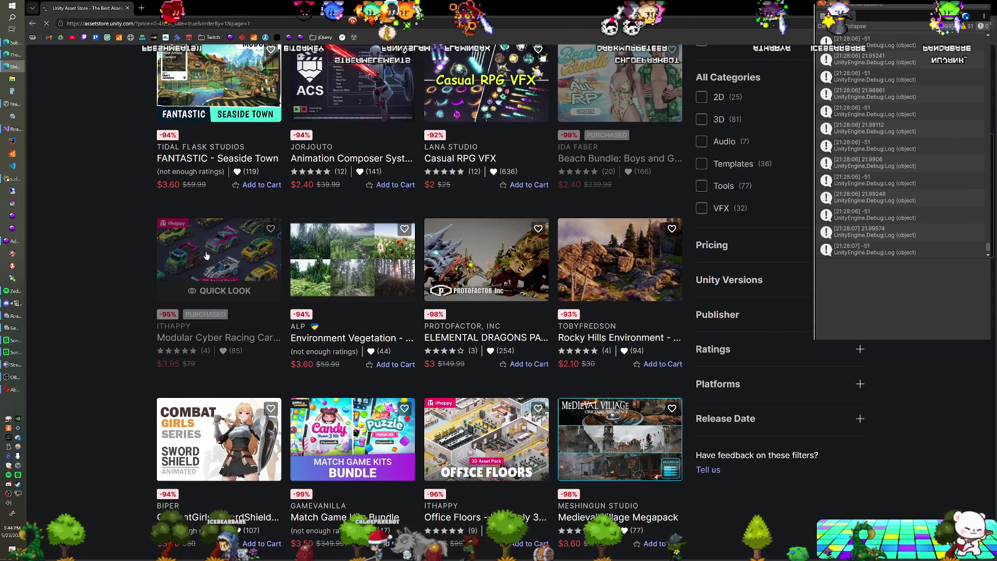
left_click(186, 263)
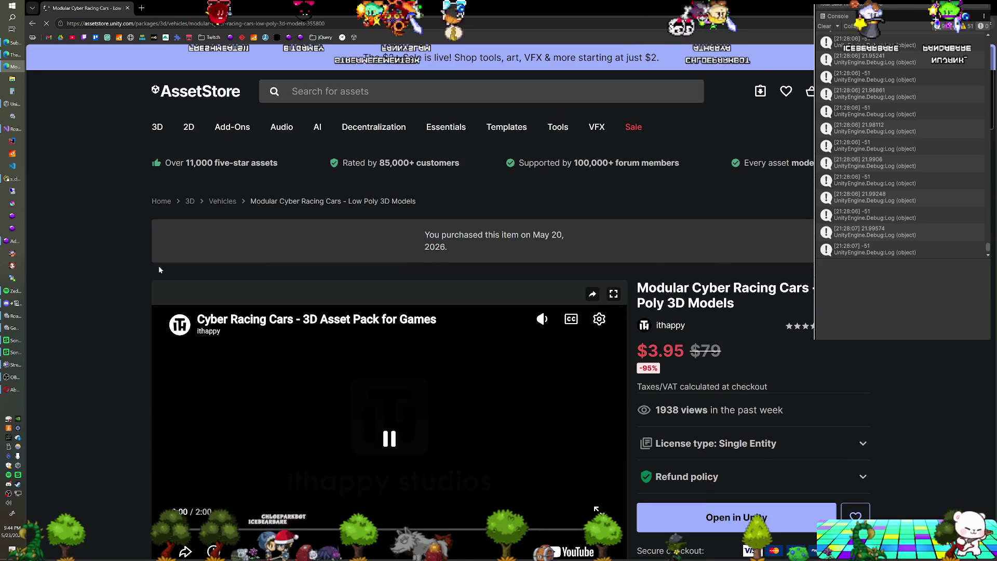
scroll(123, 273, "down", 2)
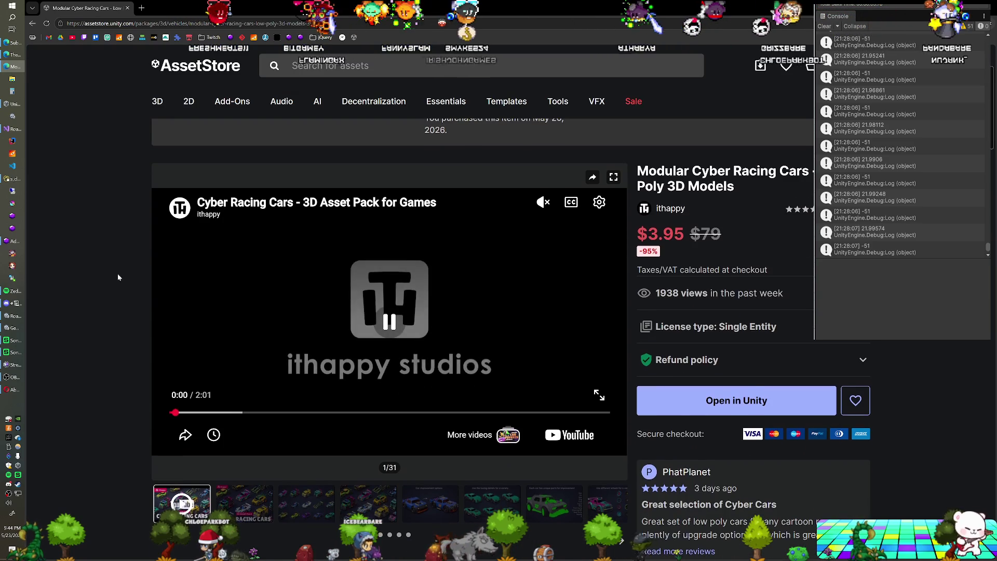
scroll(117, 273, "down", 1)
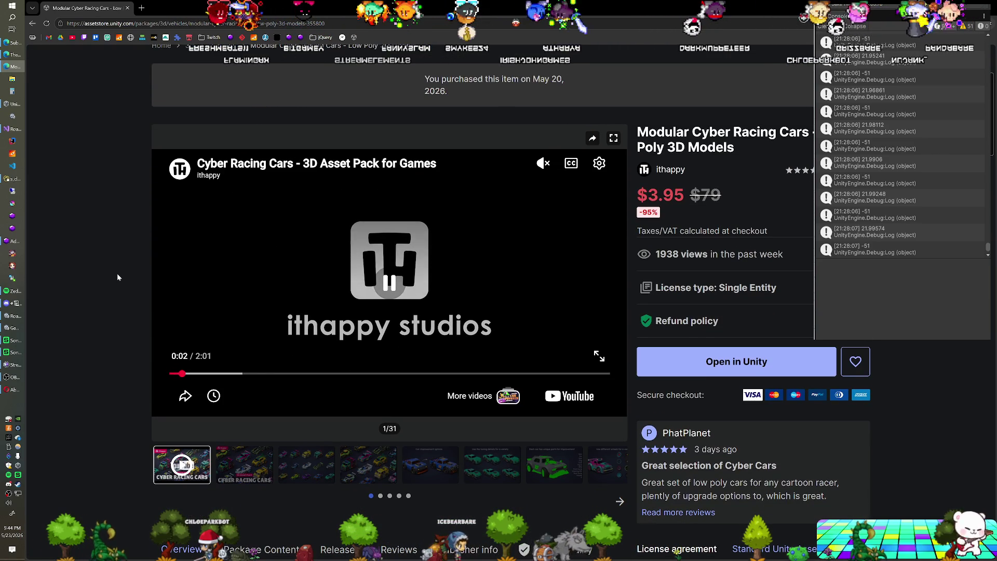
scroll(117, 274, "down", 1)
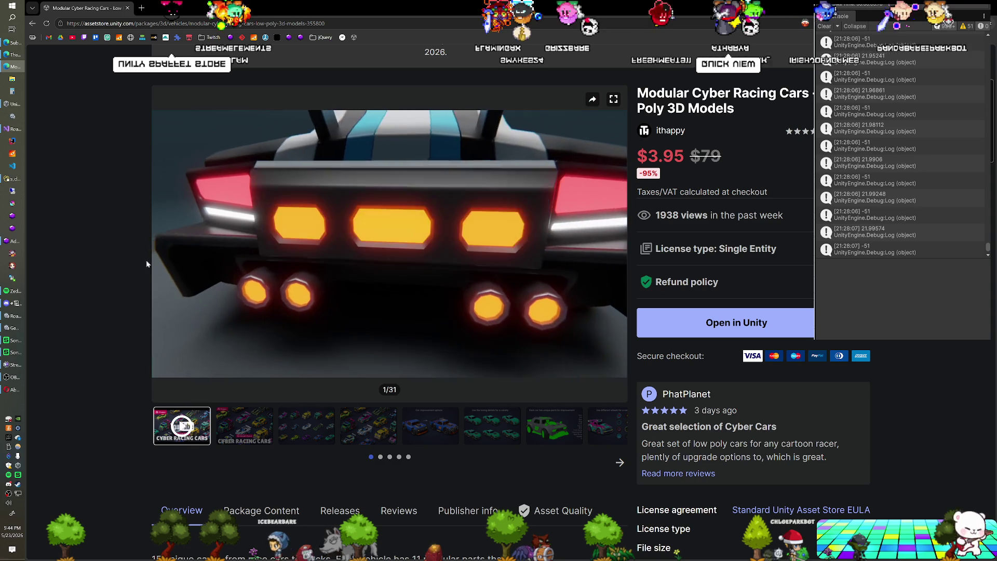
mouse_move(465, 301)
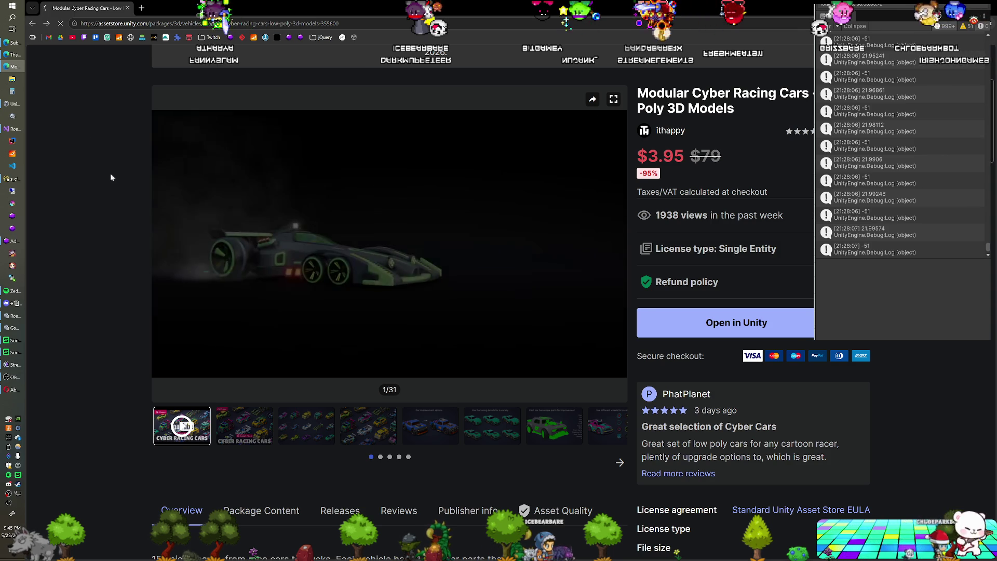
scroll(113, 258, "down", 5)
scroll(113, 259, "down", 1)
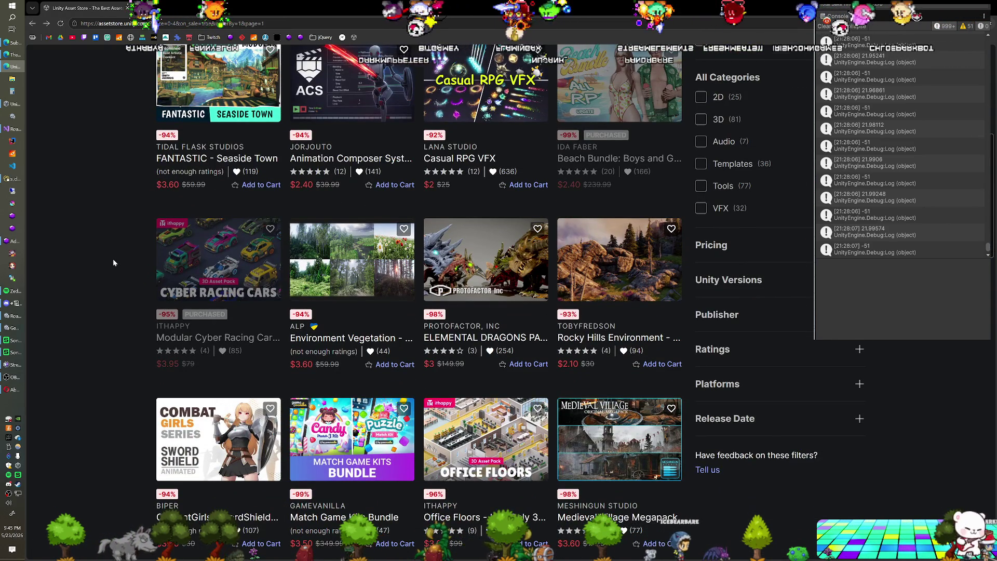
scroll(113, 262, "down", 1)
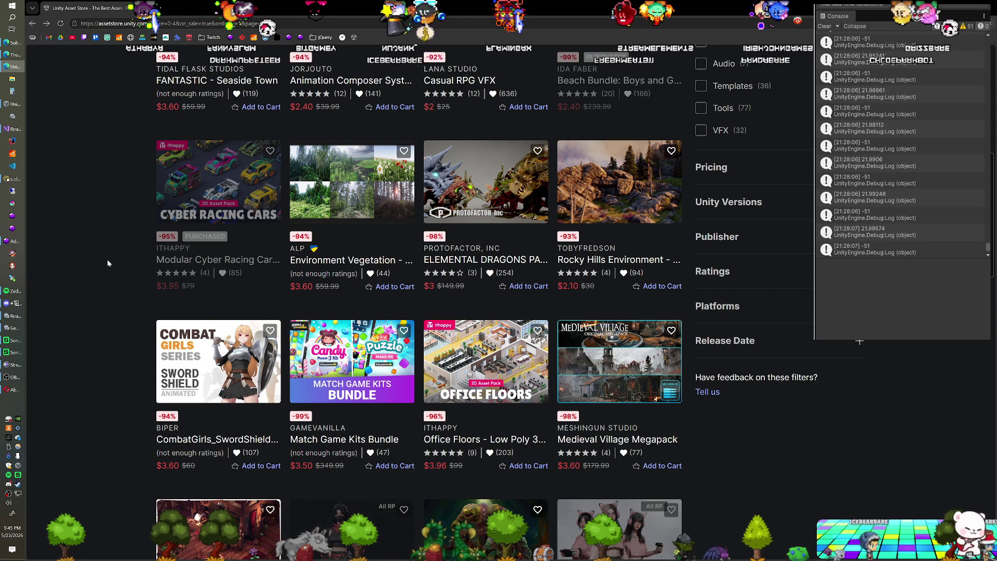
scroll(107, 260, "down", 1)
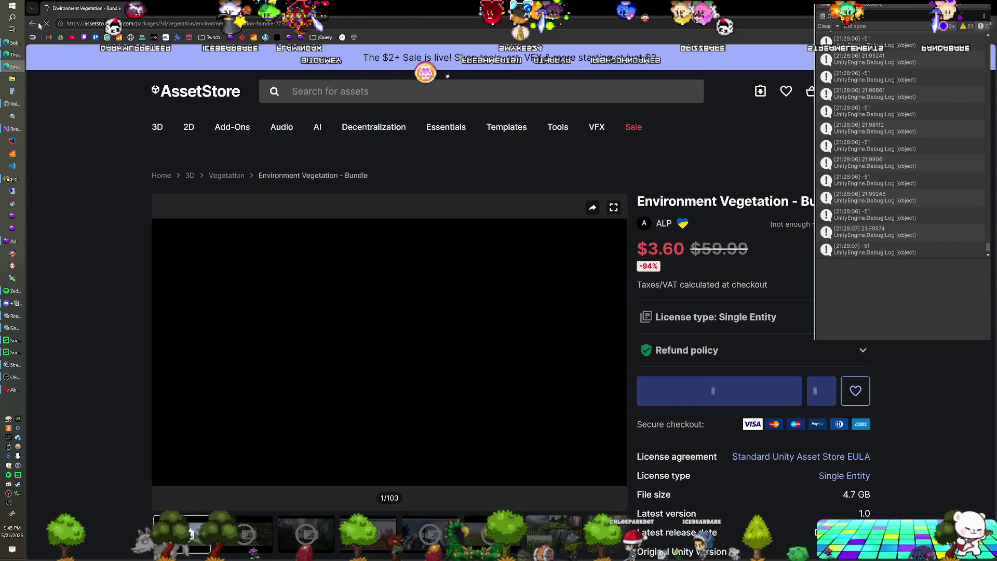
Return to the sale results list and scroll further down the cards.
key("alt+Left")
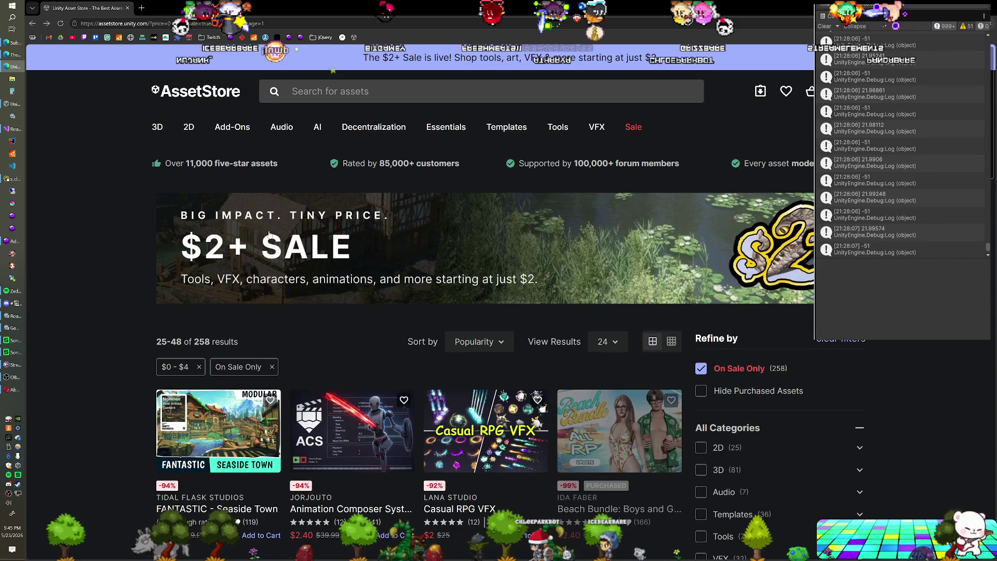
scroll(288, 235, "down", 8)
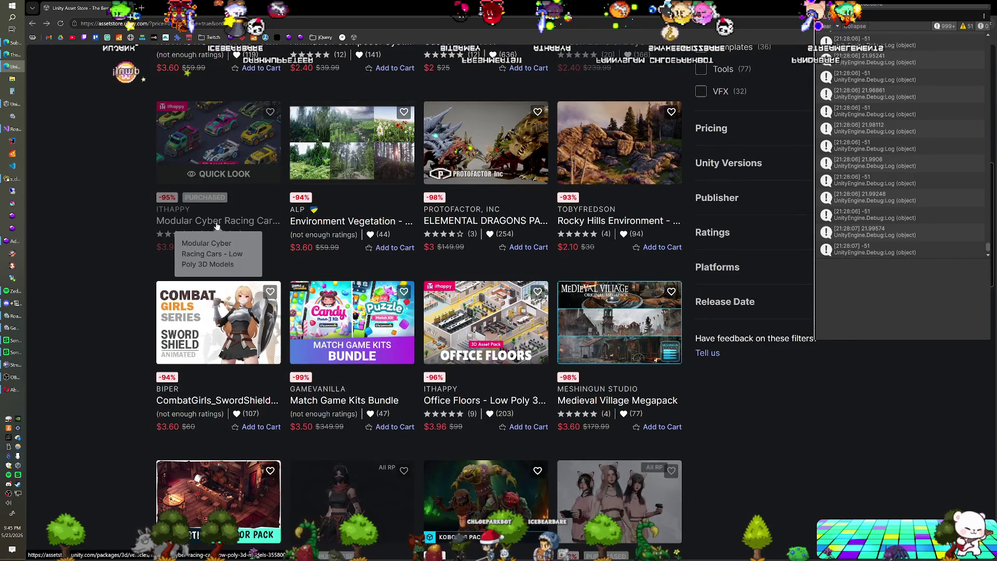
scroll(220, 221, "down", 2)
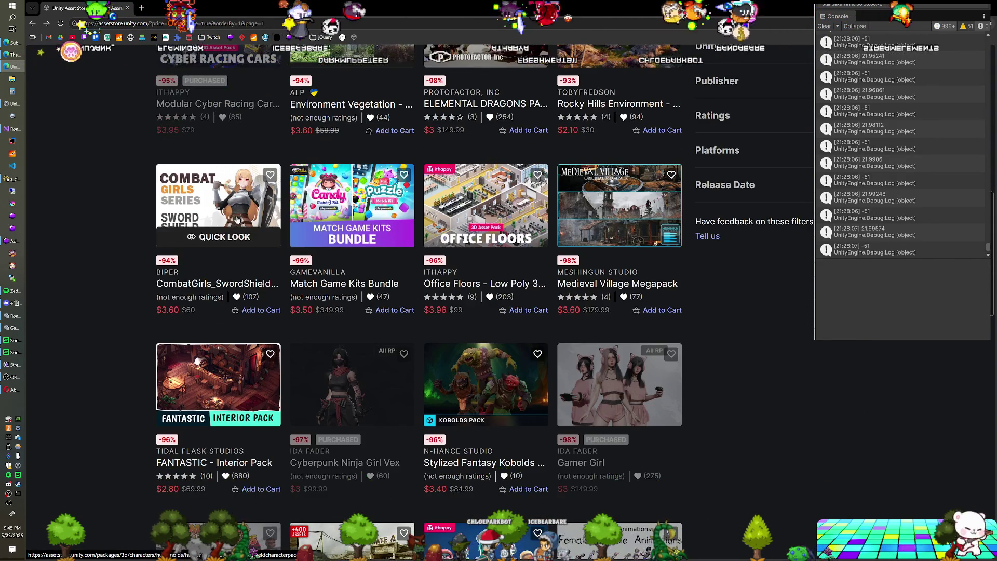
scroll(260, 221, "down", 1)
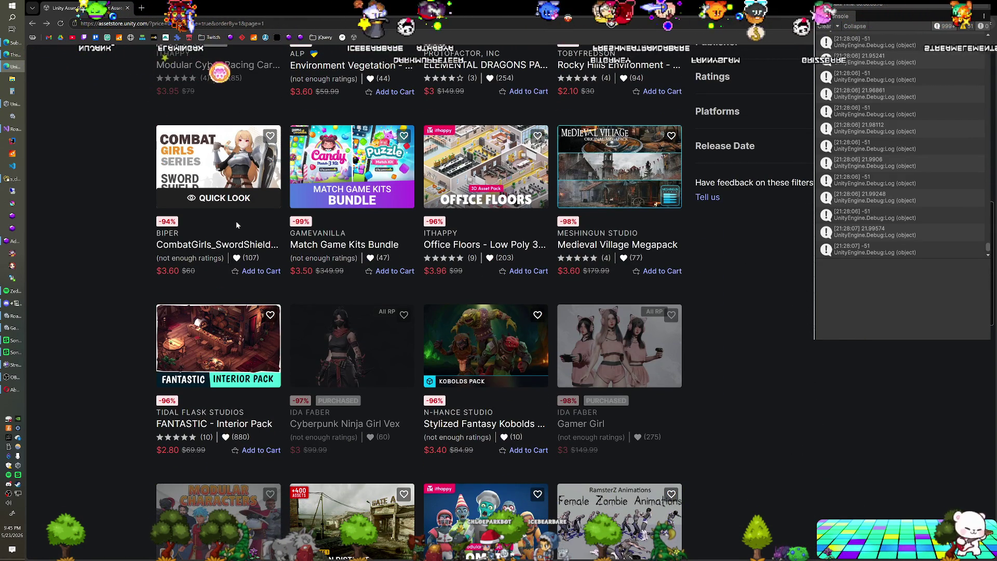
scroll(252, 220, "down", 2)
scroll(300, 241, "down", 1)
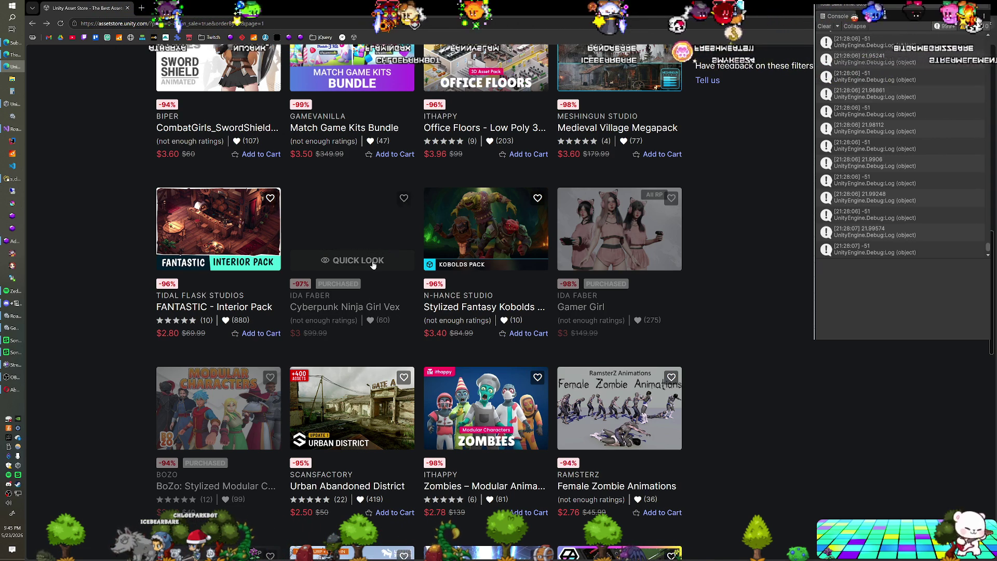
Quick-preview Cyberpunk Ninja Girl Vex, show its video controls, and open full details in a new tab.
left_click(359, 260)
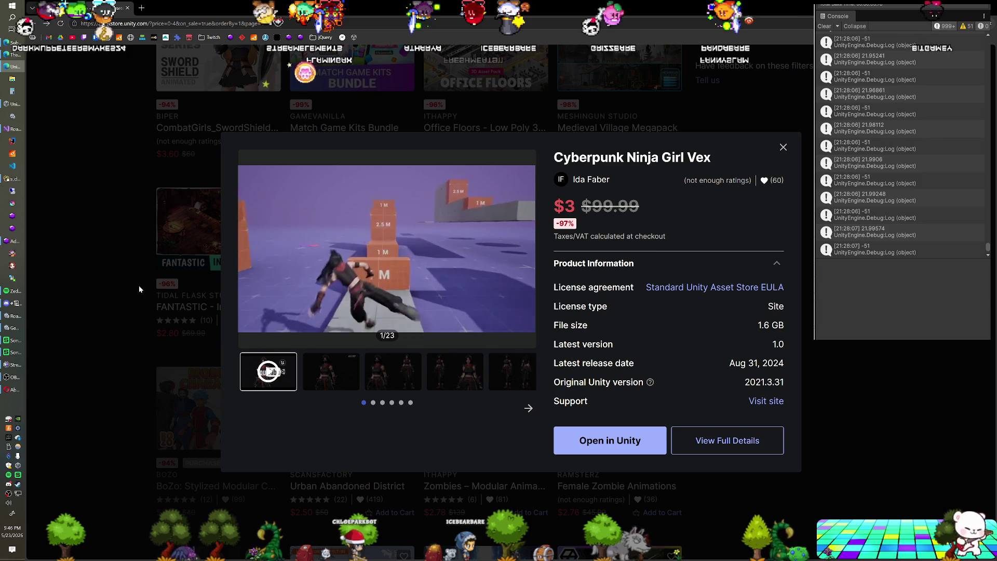
left_click(275, 369)
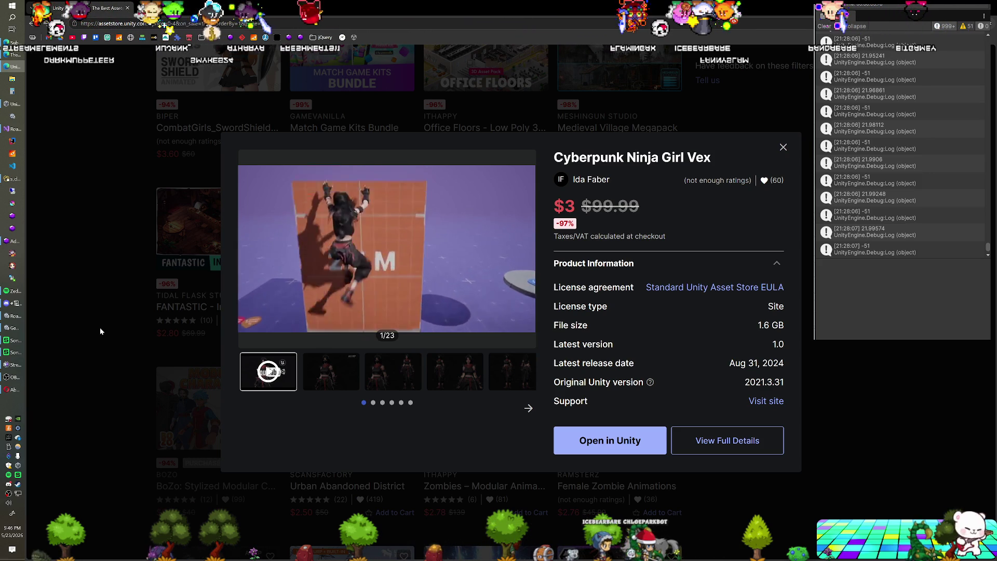
right_click(722, 441)
left_click(748, 322)
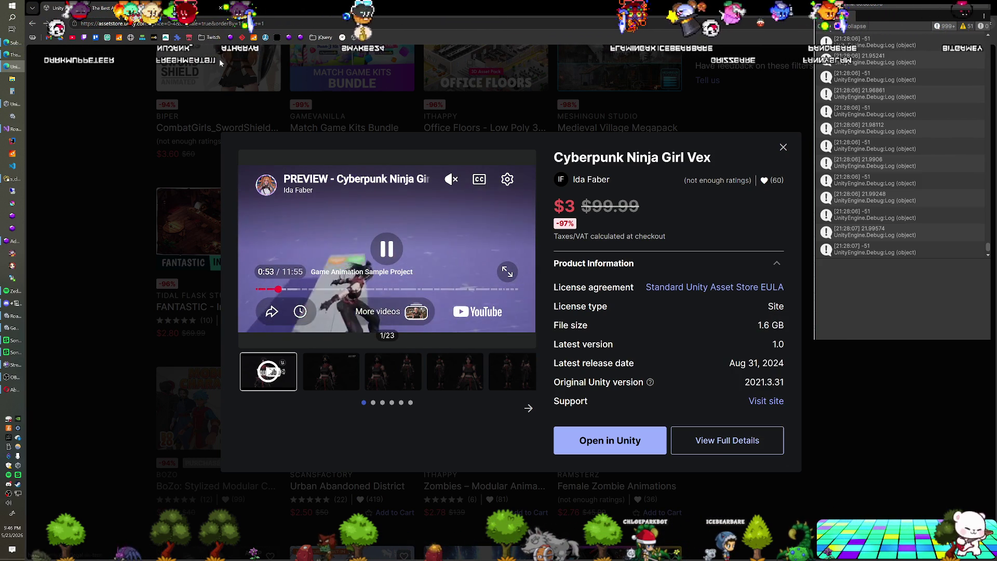
Switch to the new Vex product tab and read down its overview (95049 tris) and FAQ.
key("ctrl+w")
scroll(140, 285, "down", 7)
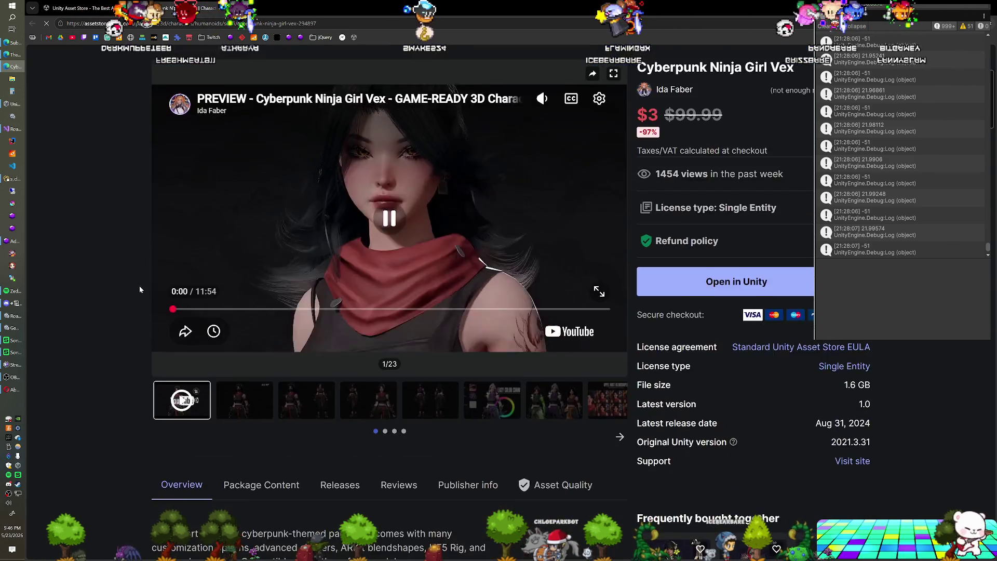
scroll(135, 287, "down", 10)
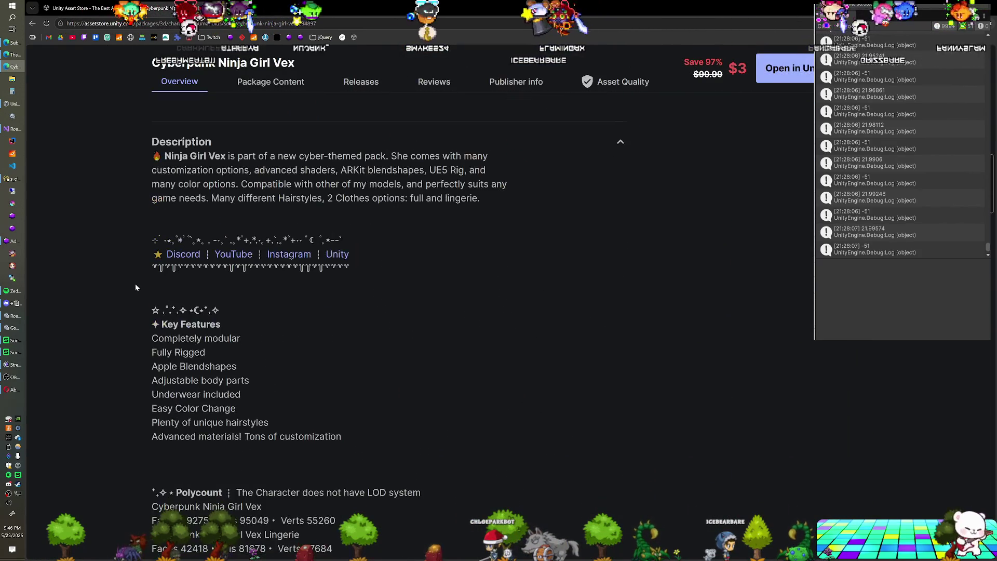
scroll(135, 287, "down", 4)
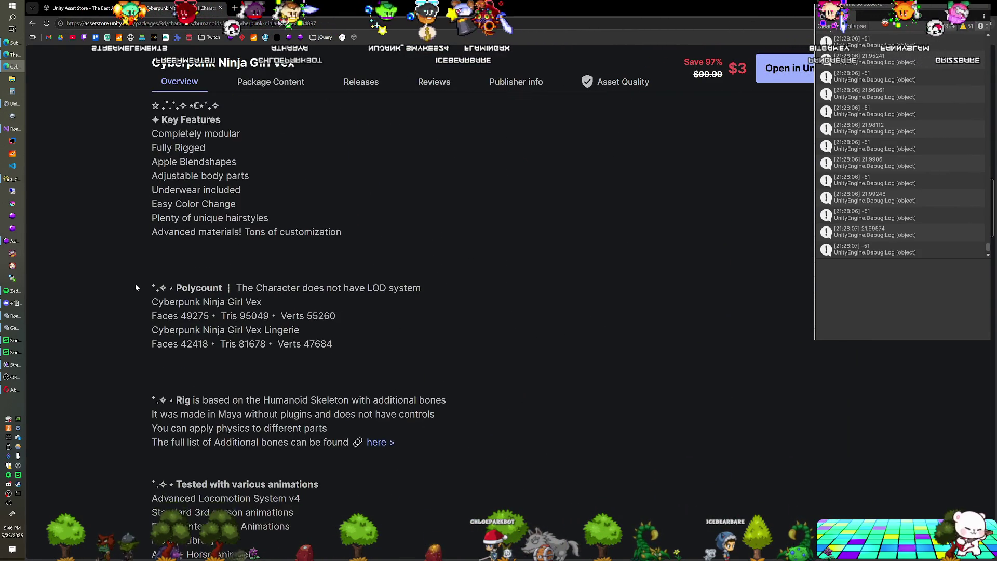
scroll(135, 287, "down", 2)
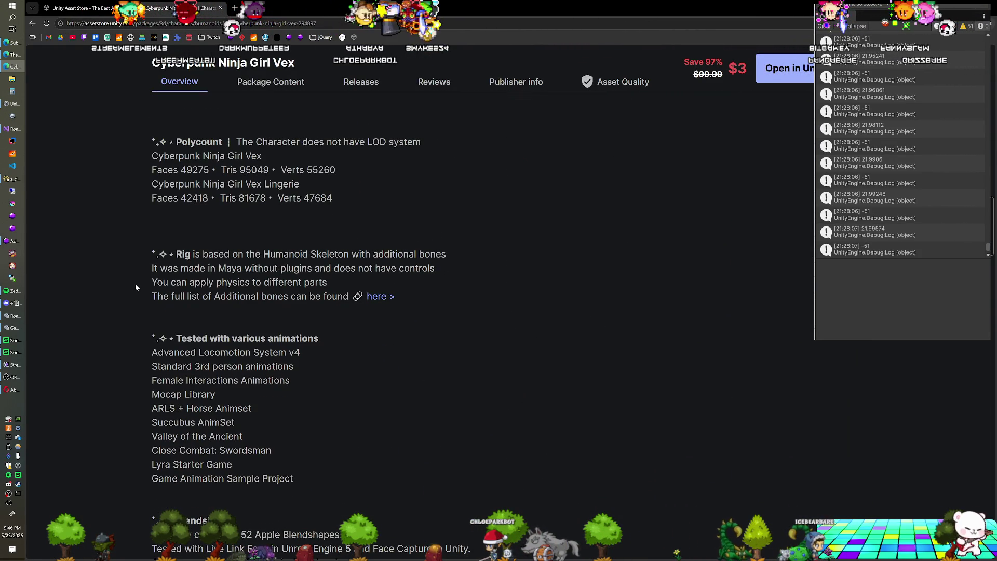
scroll(135, 287, "down", 2)
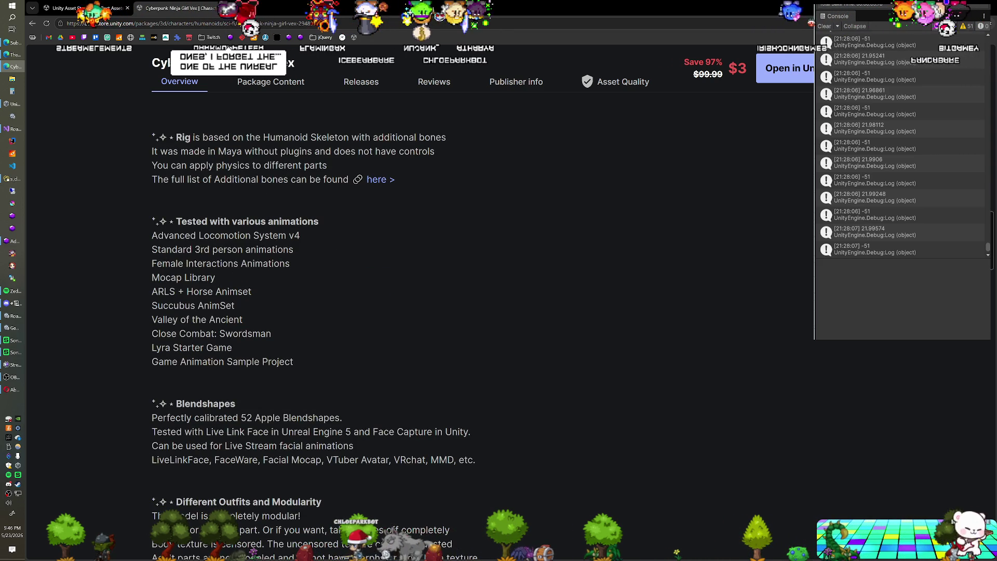
scroll(255, 309, "down", 7)
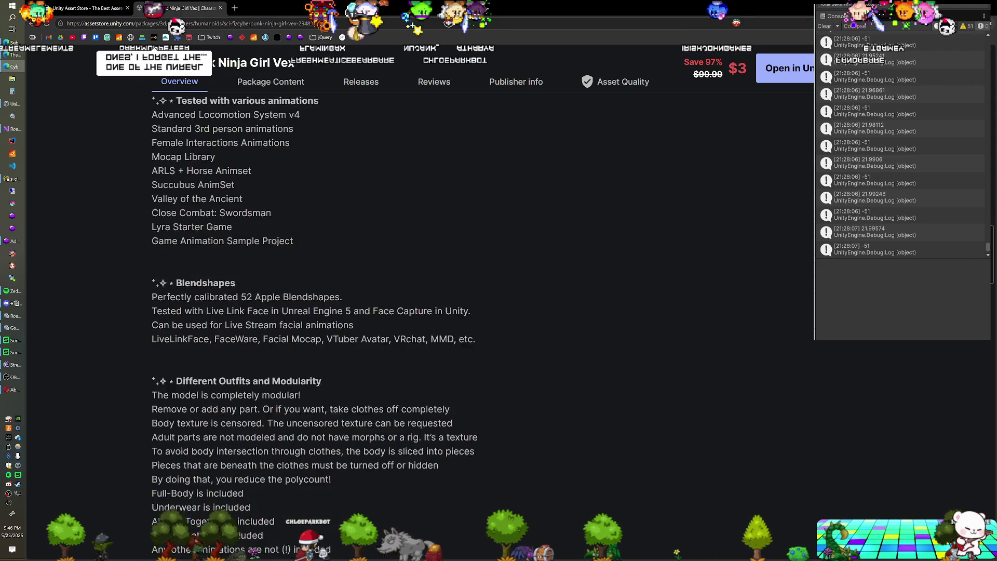
scroll(256, 310, "down", 8)
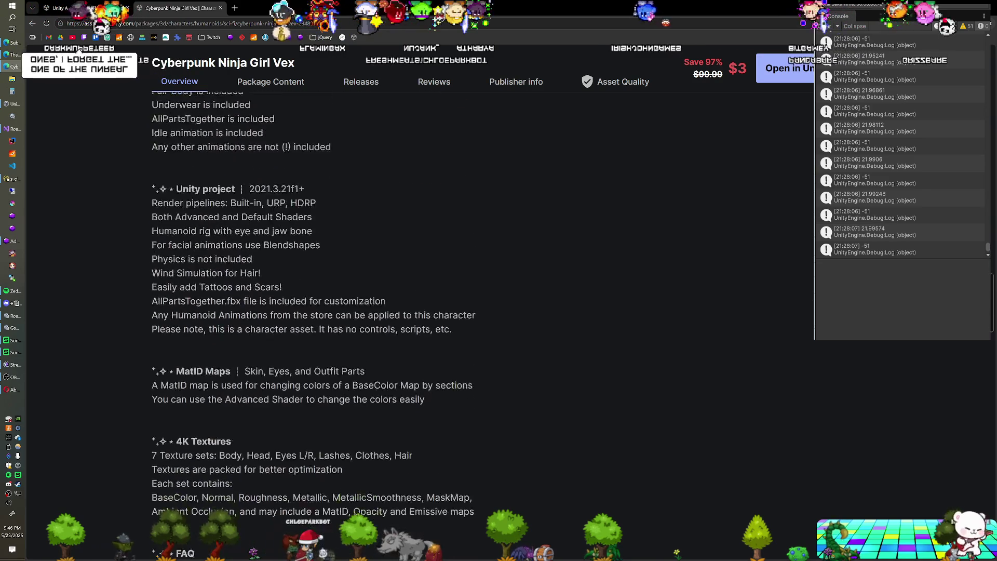
scroll(255, 311, "down", 4)
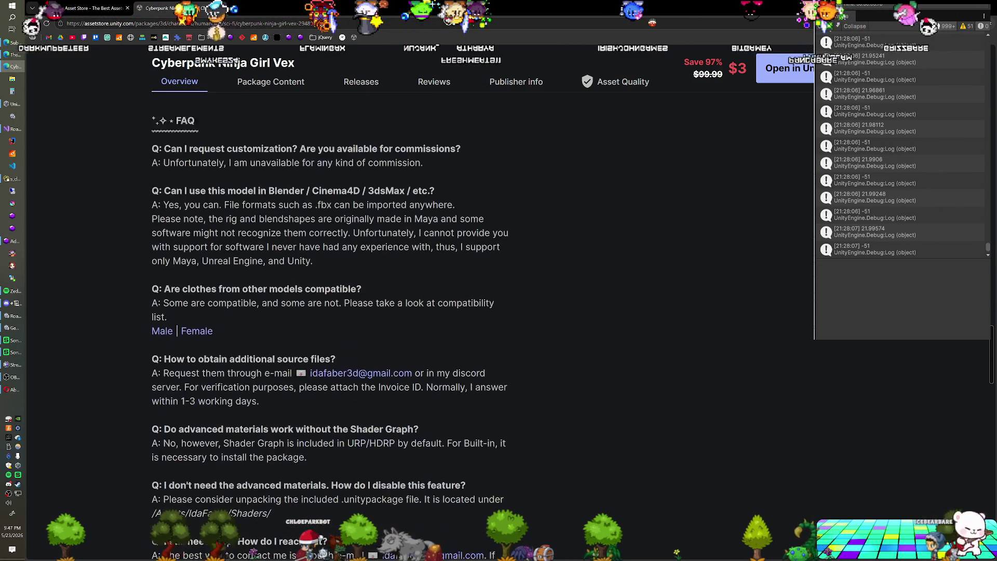
Scroll back to the top and close the full product page, returning to the preview.
scroll(255, 308, "up", 9)
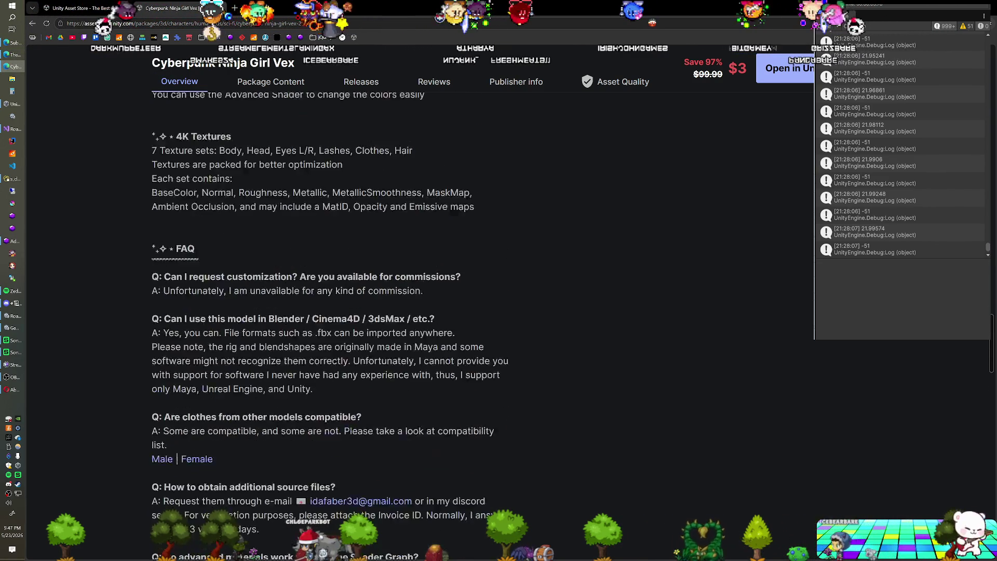
scroll(254, 308, "up", 1)
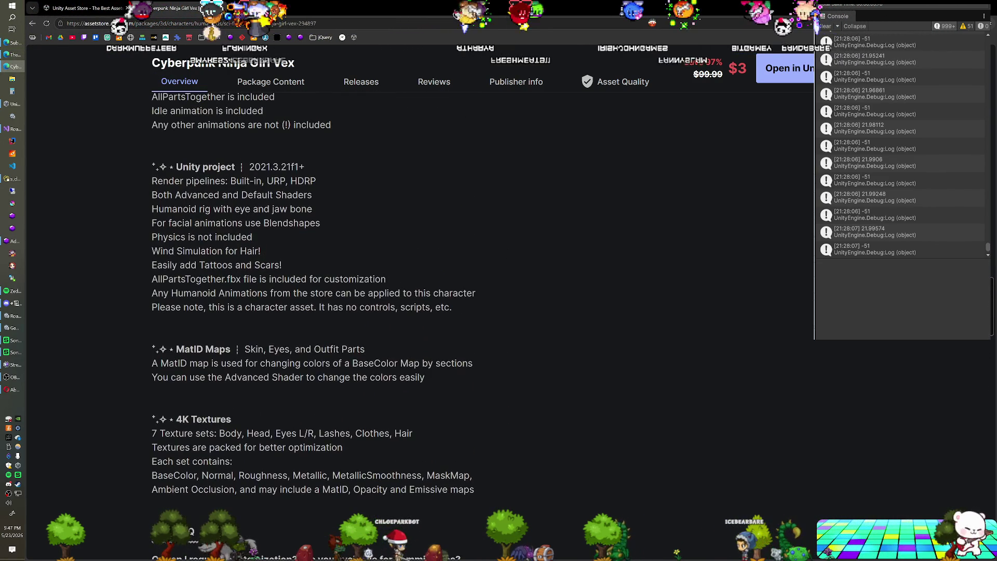
scroll(255, 307, "up", 1)
scroll(255, 311, "up", 15)
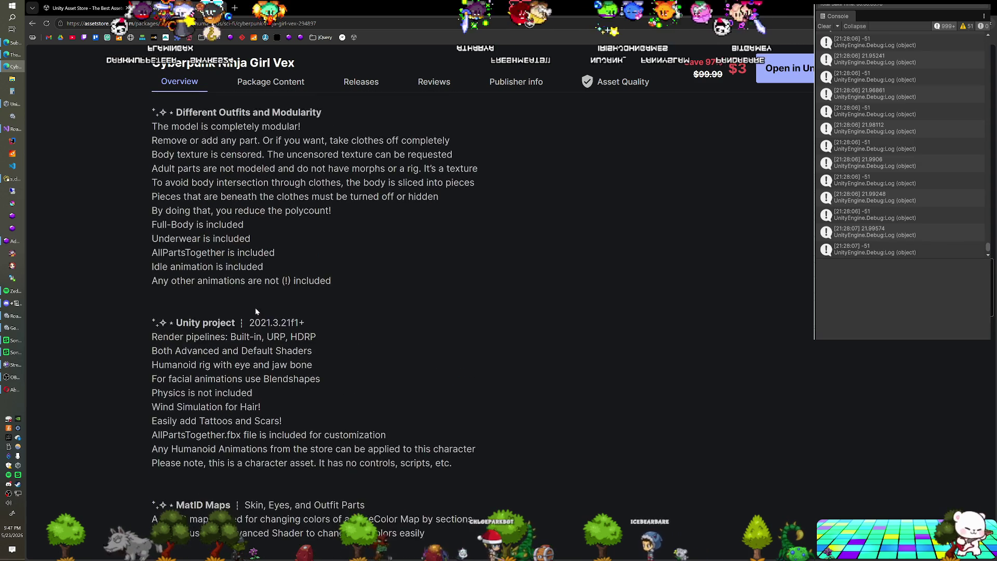
scroll(255, 311, "up", 2)
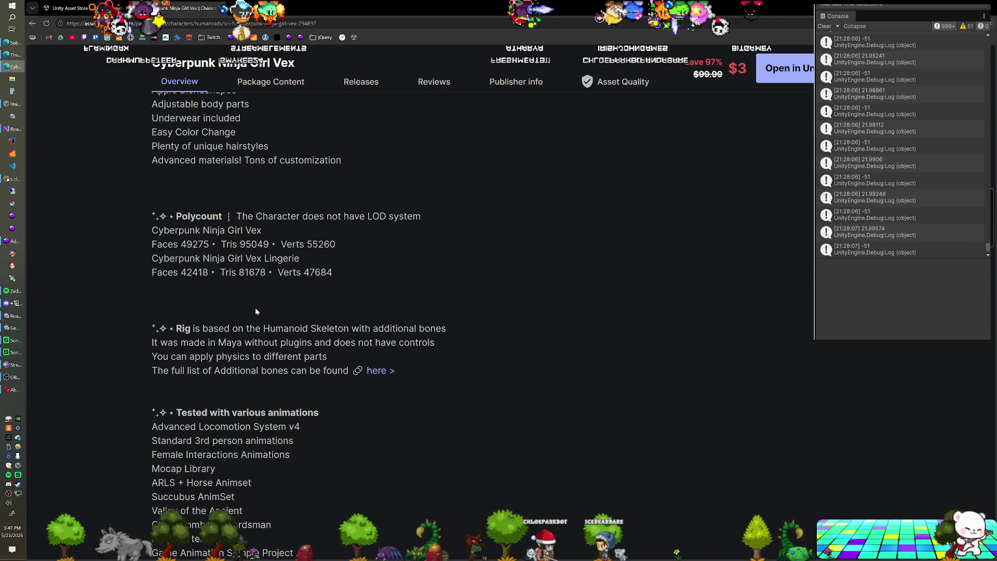
left_click(221, 9)
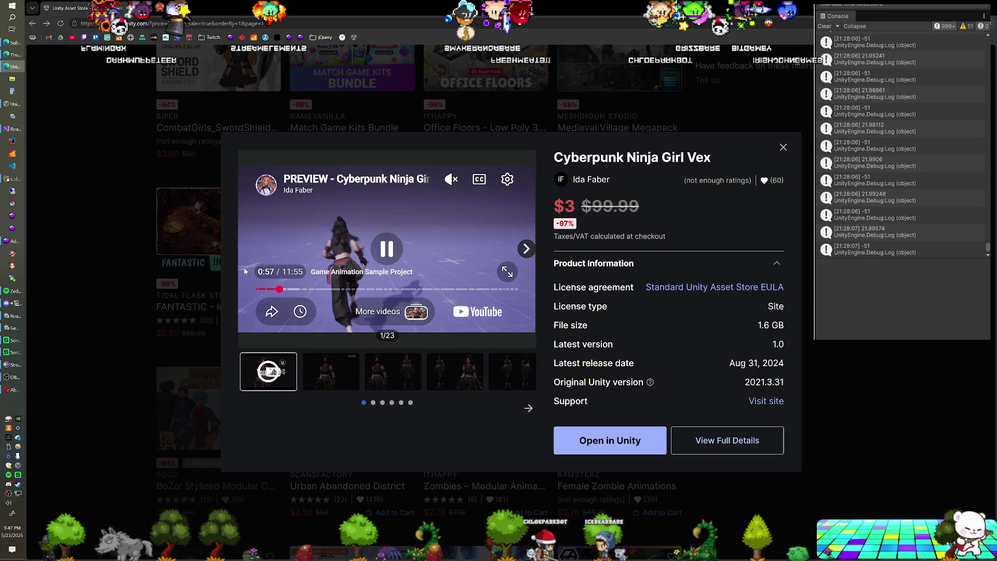
Close the Vex preview, scroll down, and preview BoZo: Stylized Modular Characters before closing it.
left_click(90, 208)
scroll(326, 236, "down", 3)
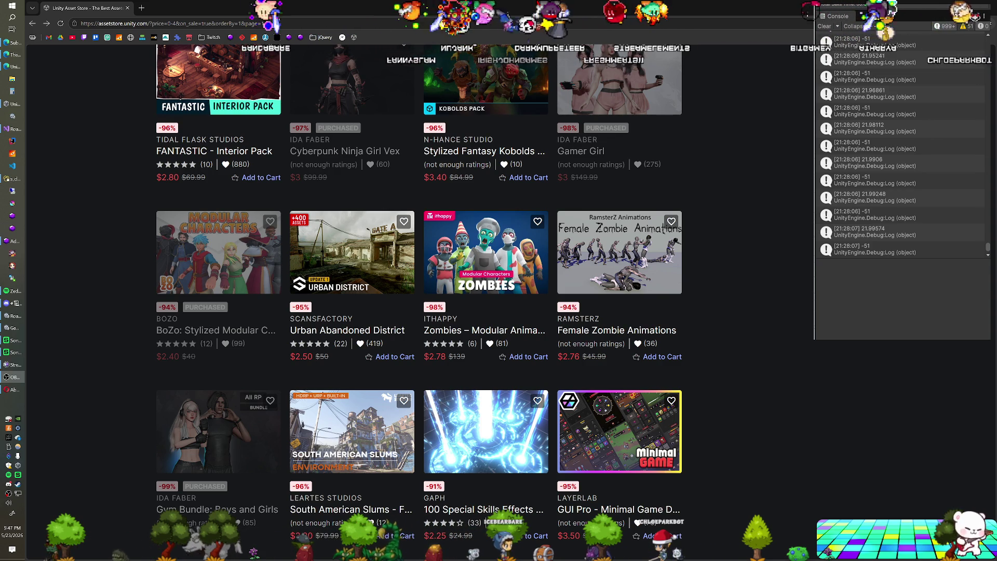
scroll(403, 188, "down", 1)
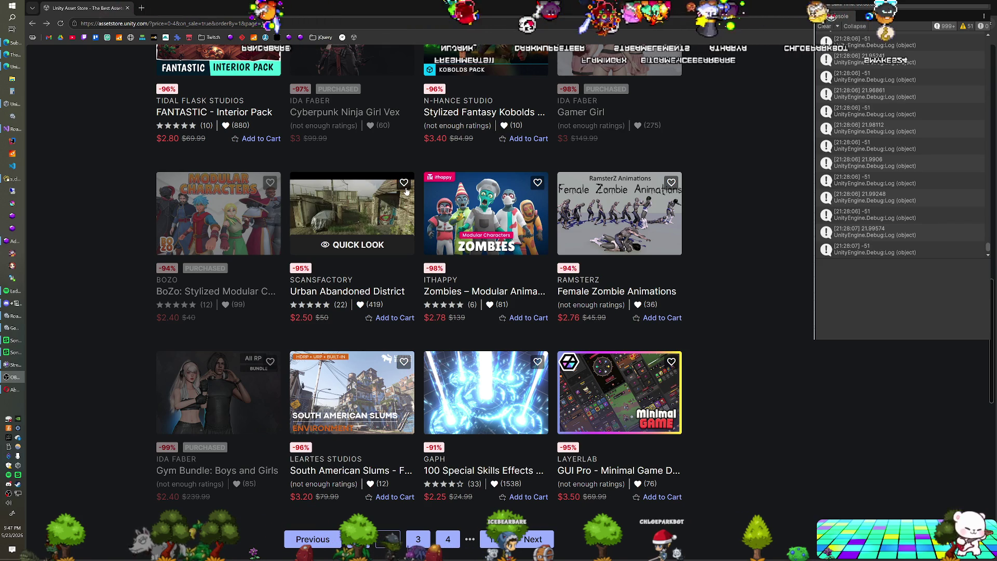
scroll(406, 192, "down", 1)
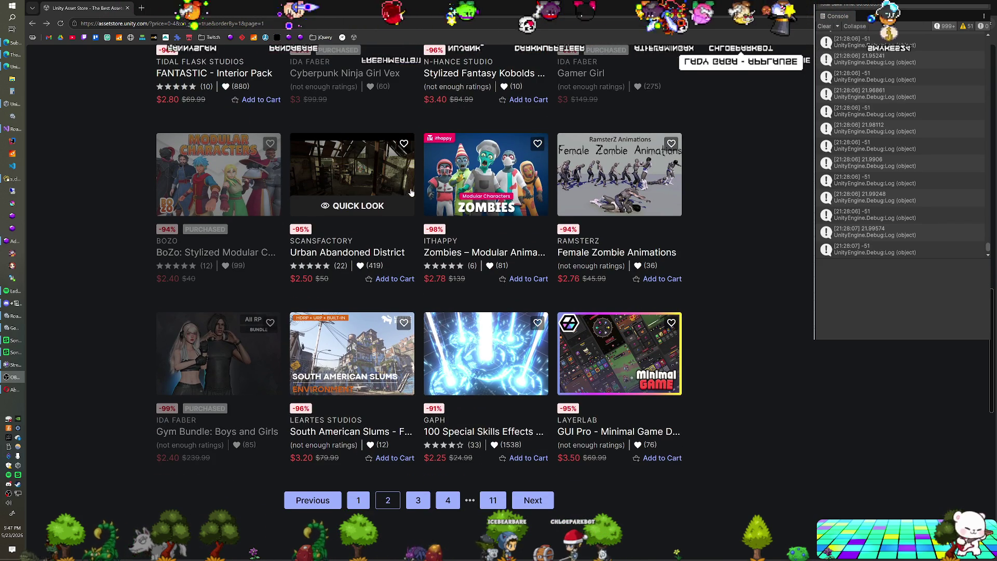
left_click(229, 207)
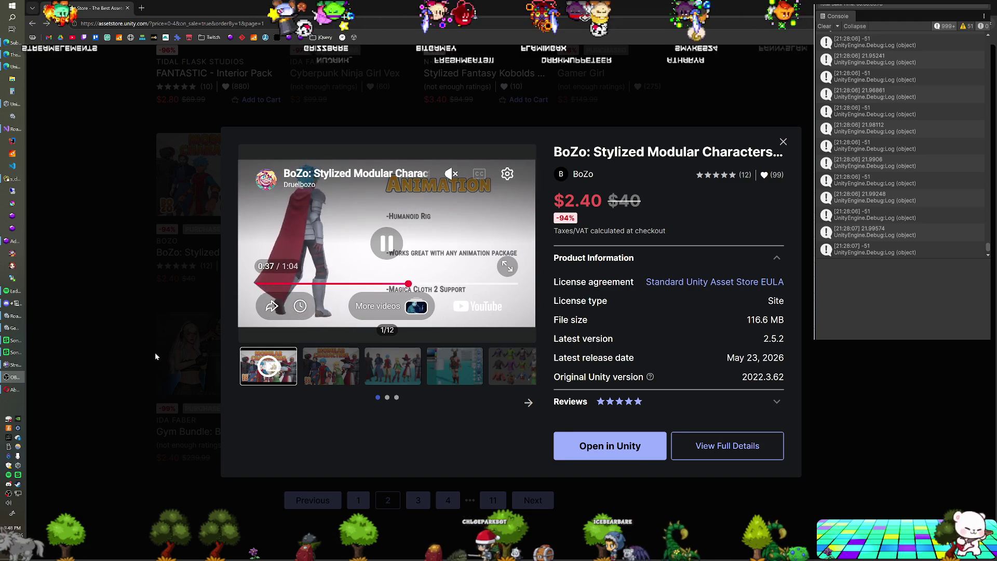
left_click(148, 337)
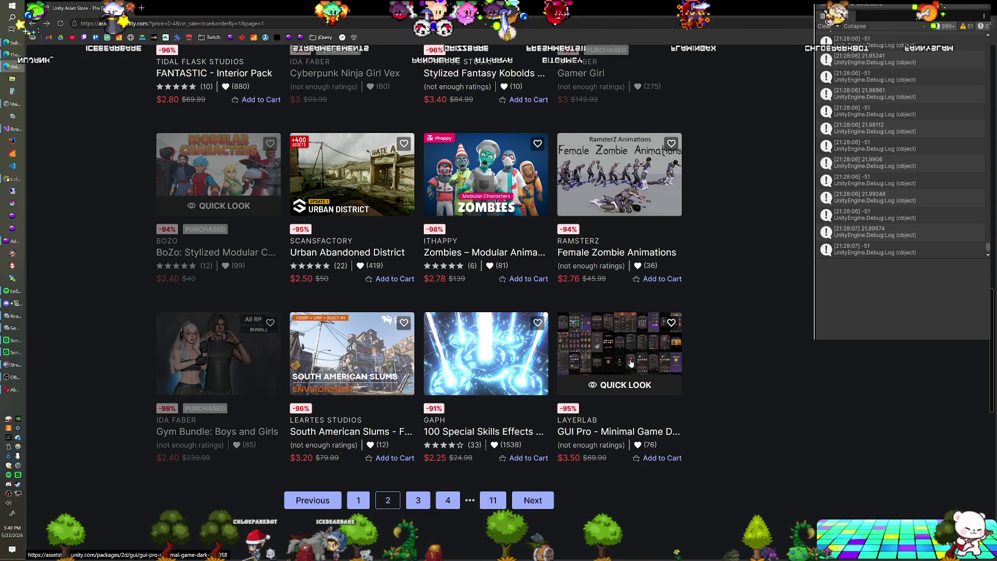
Preview Female Zombie Animations ($2.76, 94% off $45.99, 179.6 MB), then close it.
left_click(625, 207)
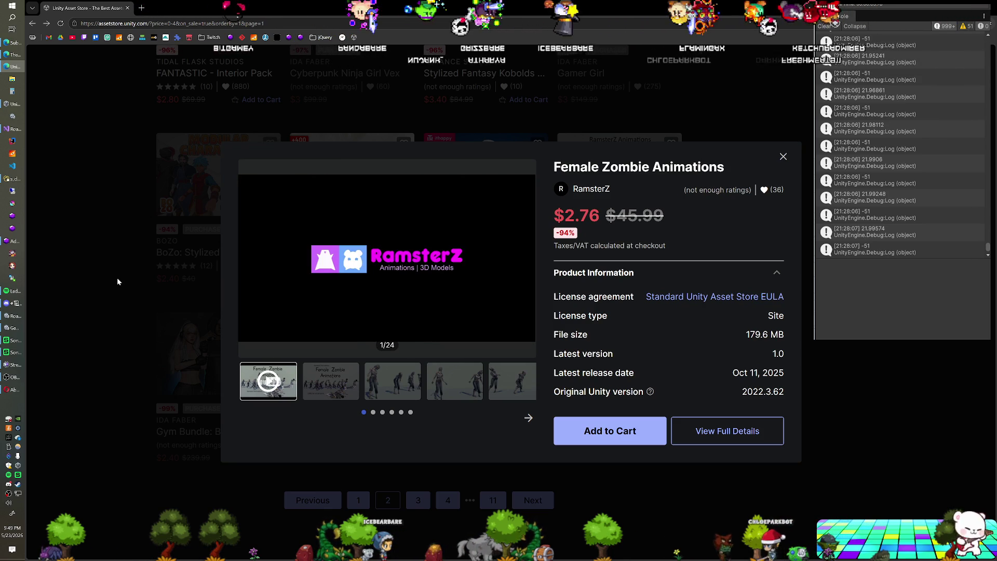
left_click(117, 279)
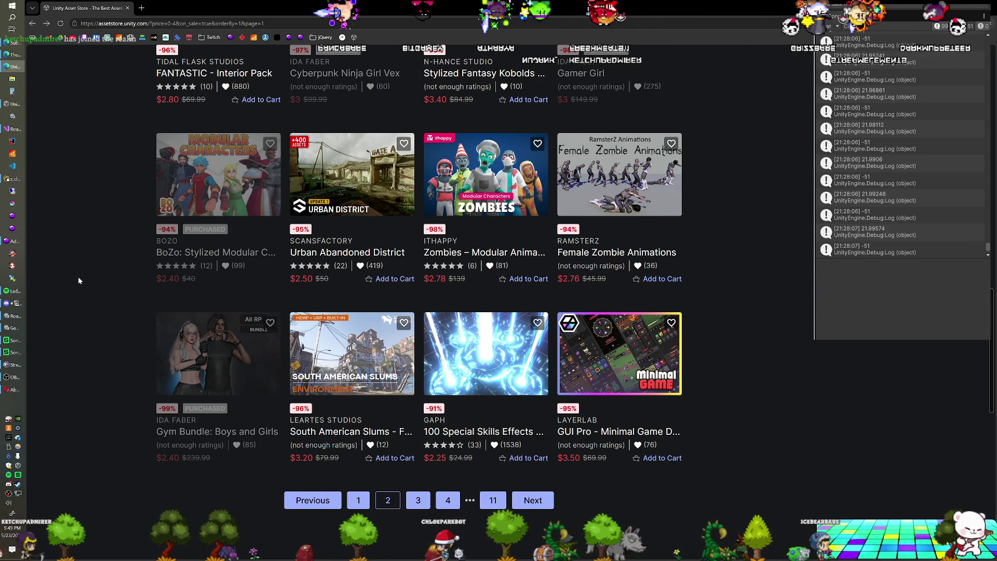
scroll(79, 281, "down", 1)
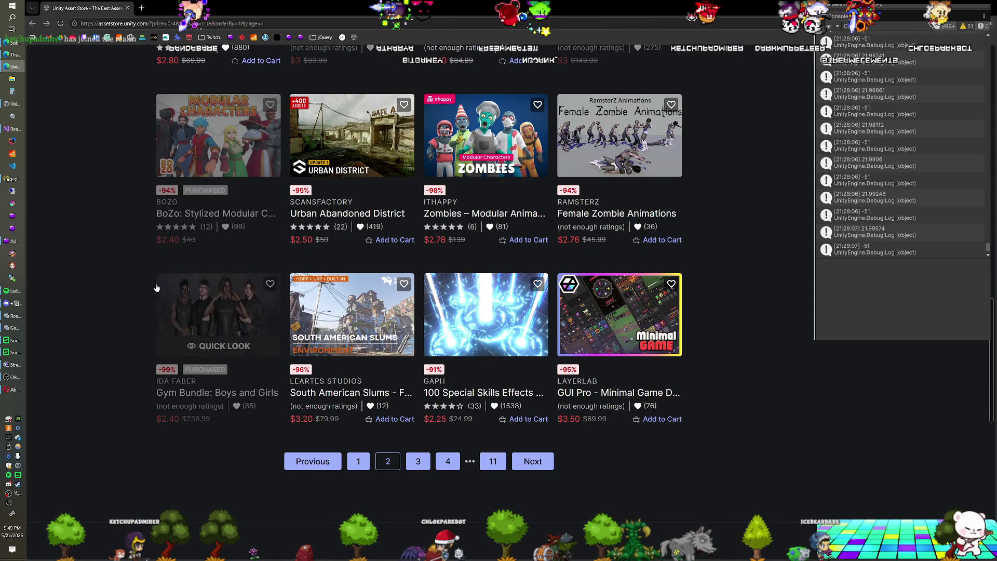
scroll(121, 287, "up", 1)
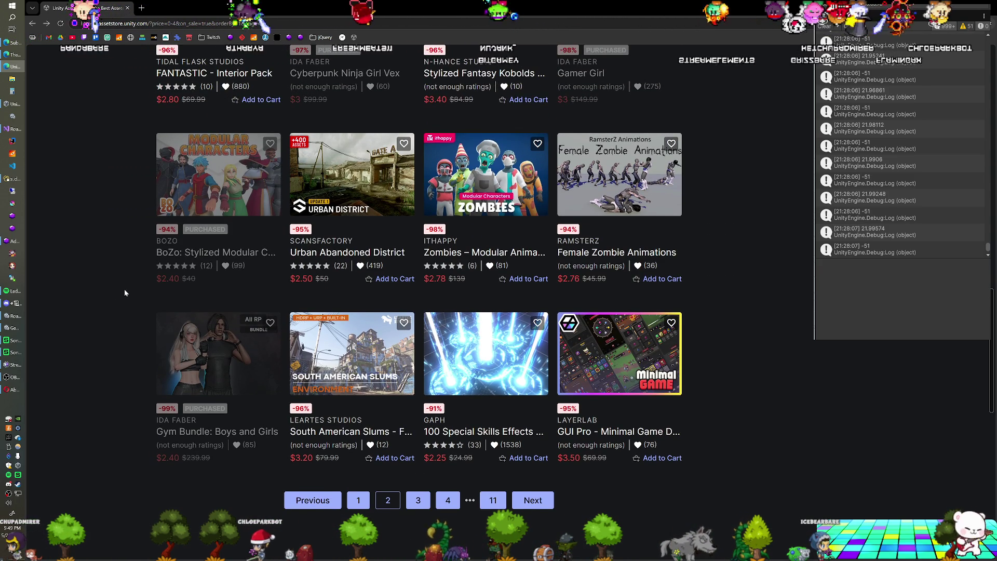
right_click(172, 241)
left_click(208, 250)
left_click(179, 8)
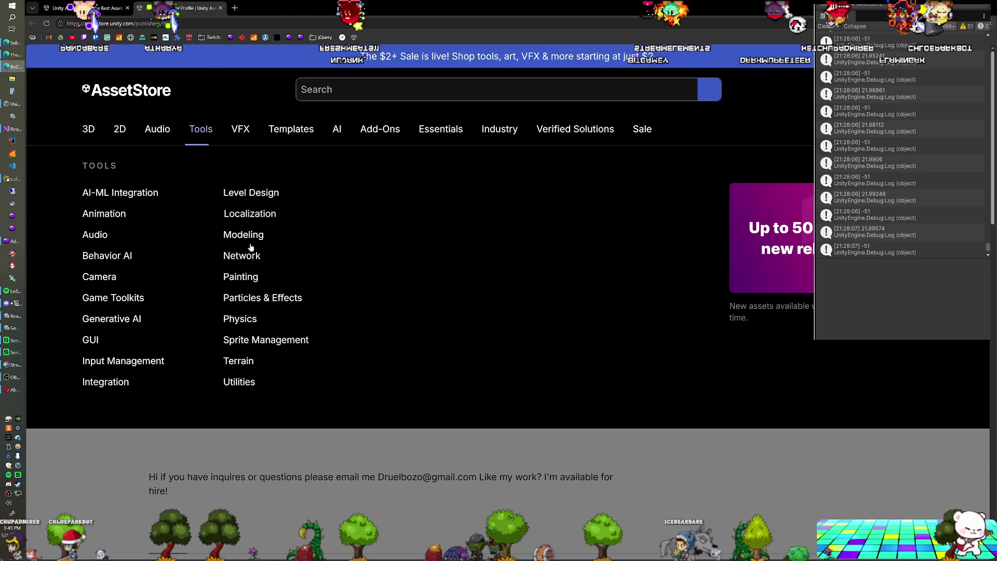
scroll(243, 468, "down", 2)
scroll(242, 468, "down", 7)
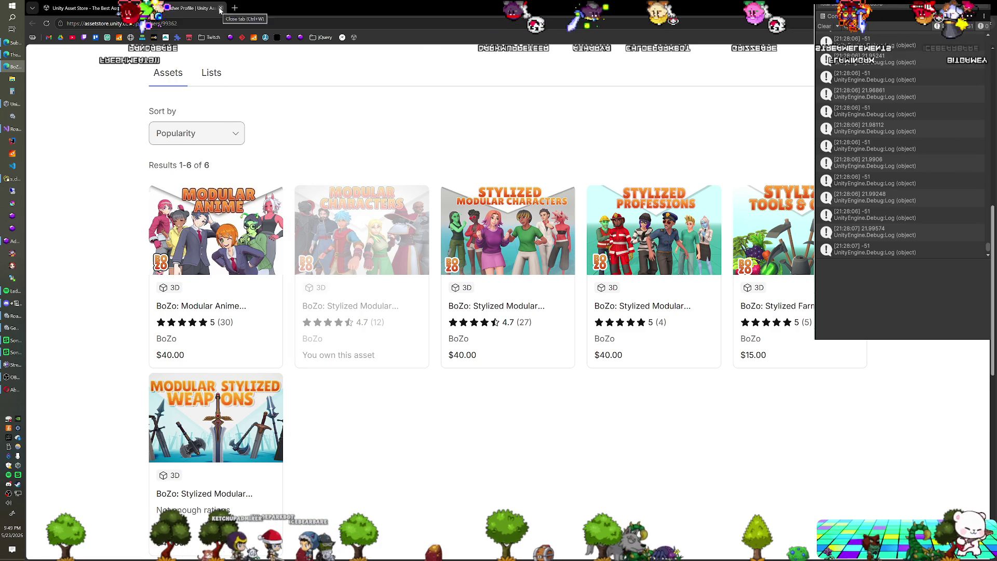
left_click(221, 8)
scroll(351, 291, "down", 1)
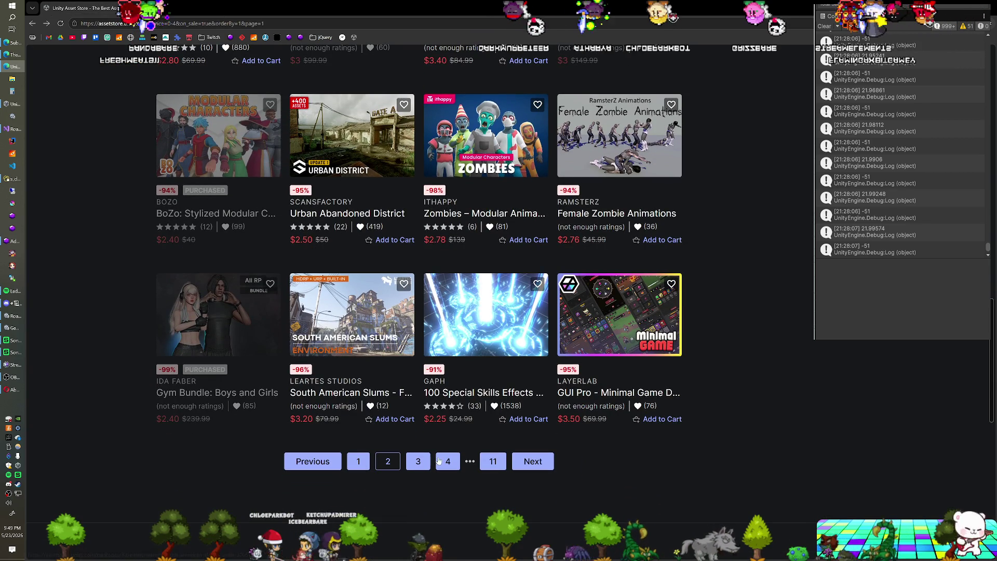
left_click(420, 465)
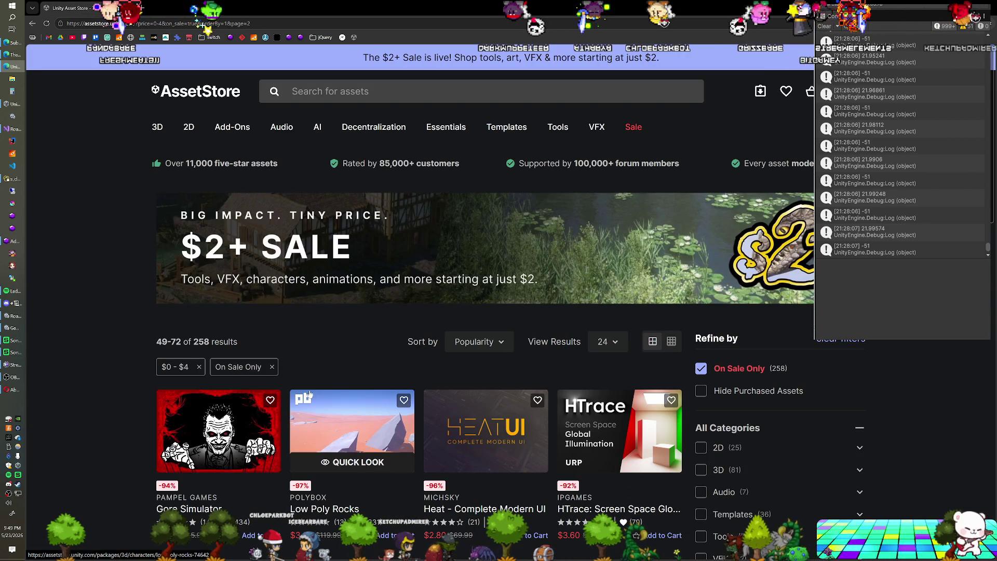
Scroll through the page 3 sale cards (items 49–72 of 258).
scroll(308, 393, "down", 4)
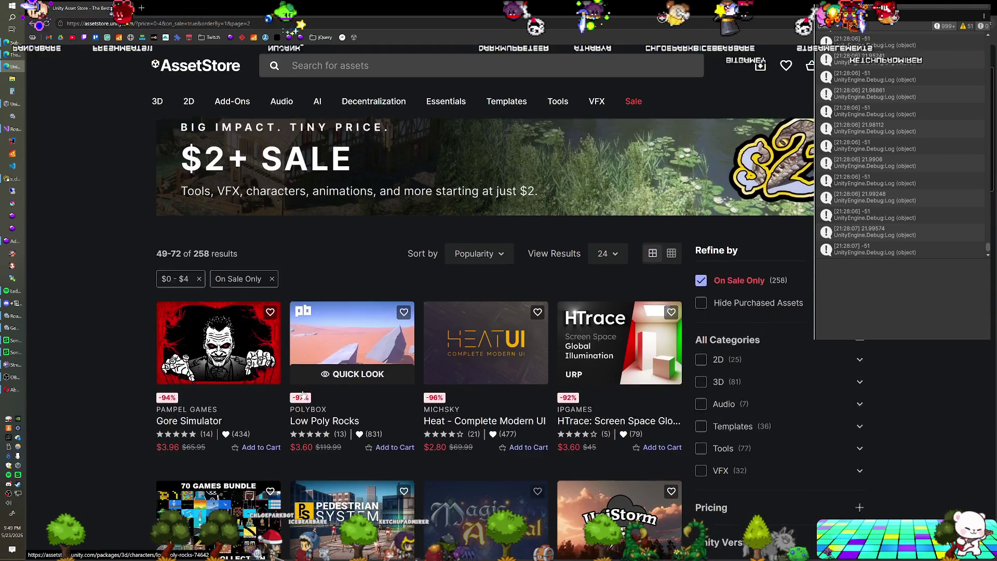
scroll(307, 389, "down", 1)
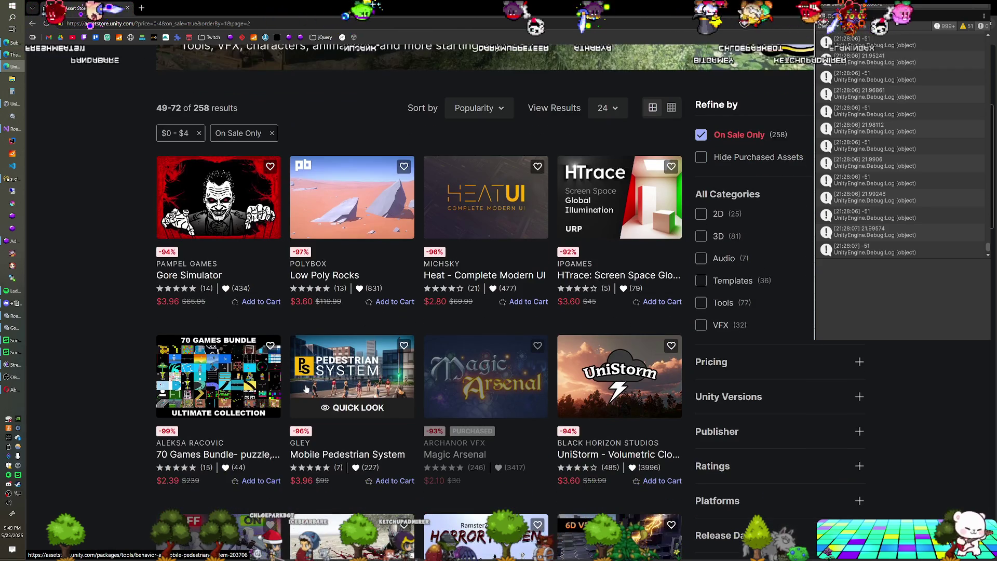
scroll(306, 388, "down", 2)
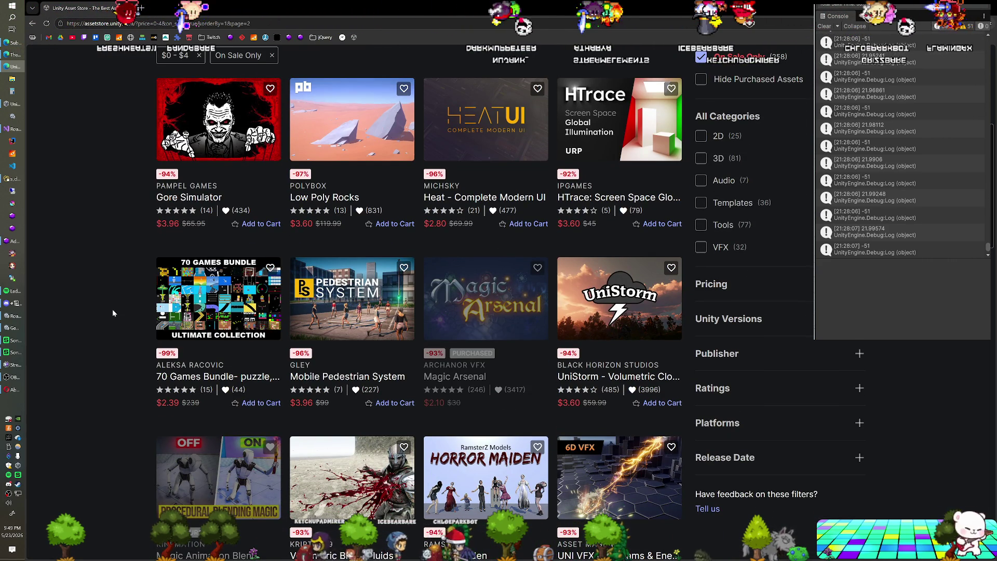
scroll(96, 315, "down", 3)
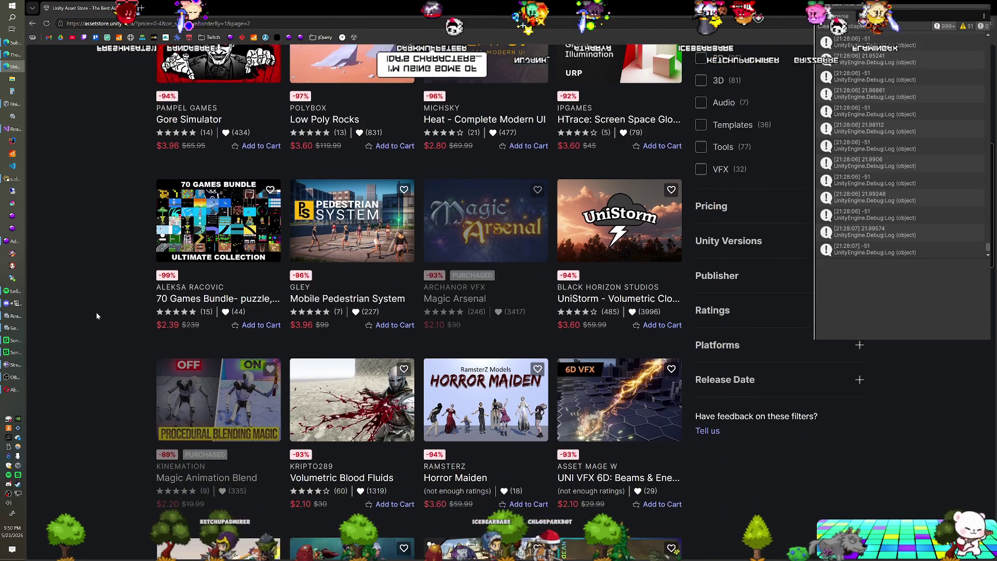
scroll(97, 316, "down", 1)
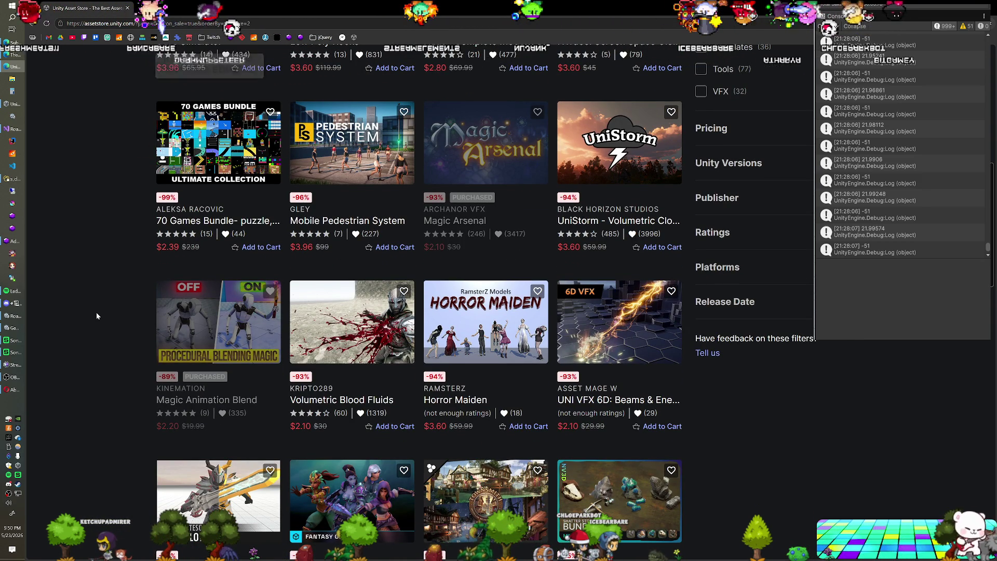
scroll(96, 316, "down", 1)
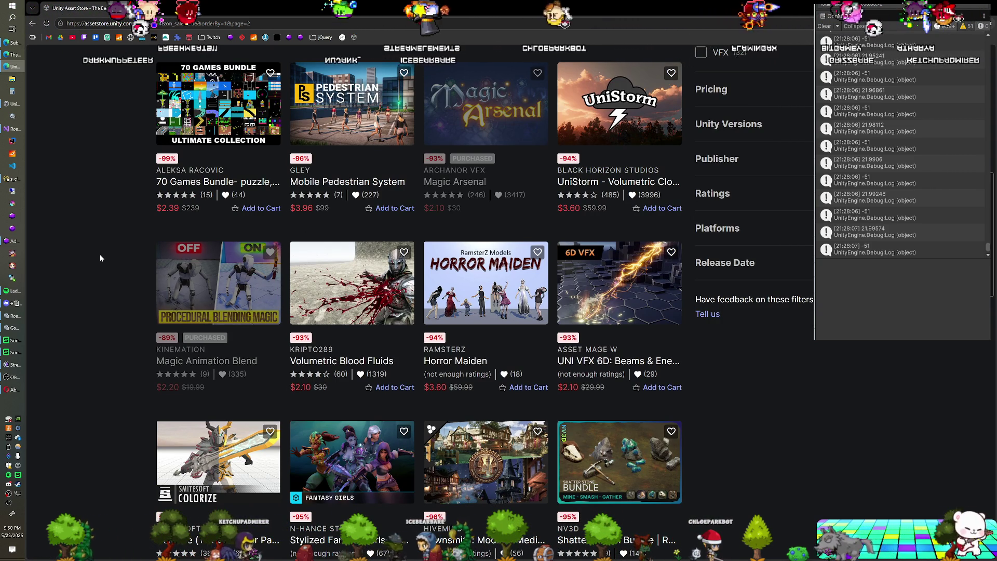
scroll(96, 252, "down", 2)
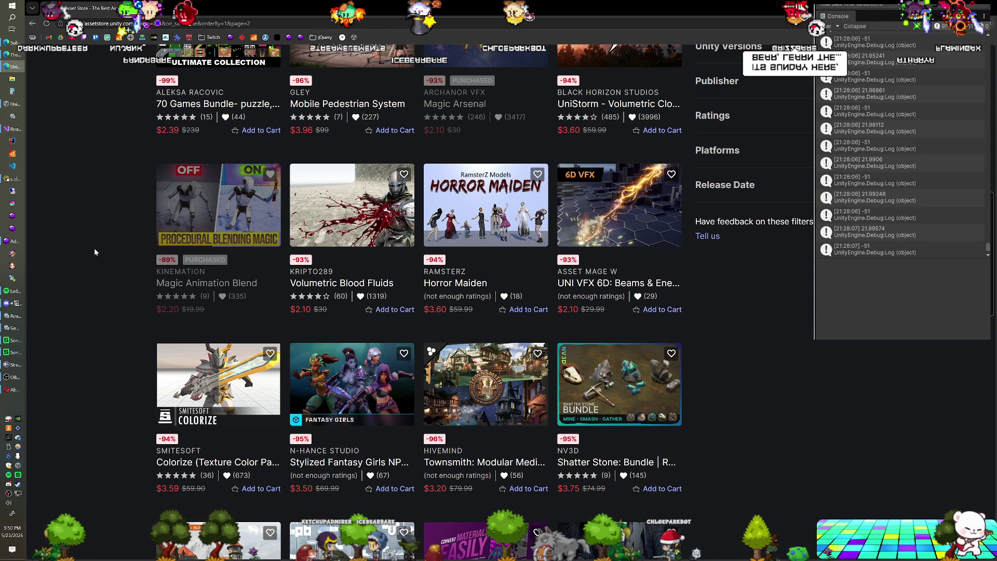
scroll(95, 252, "down", 1)
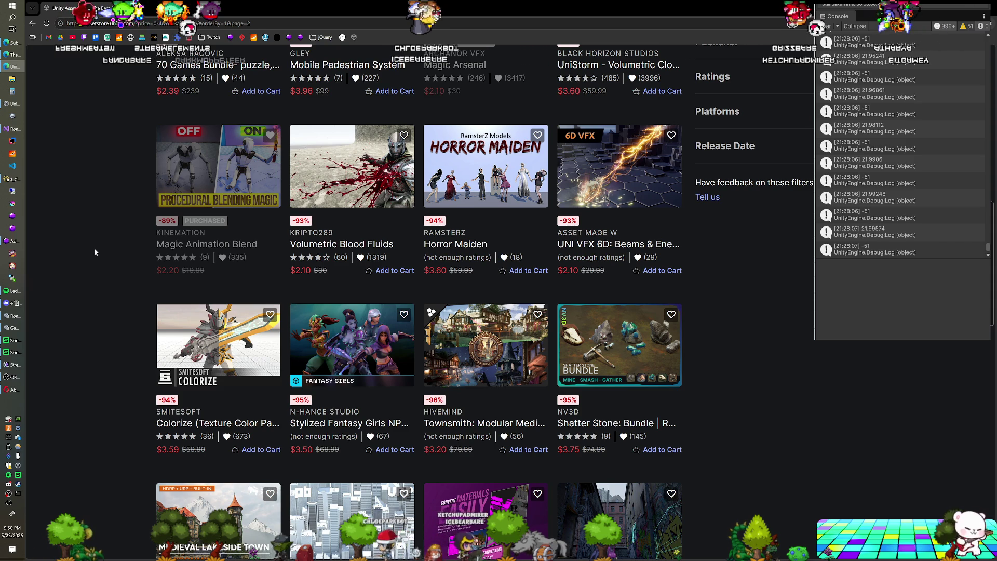
scroll(95, 251, "down", 1)
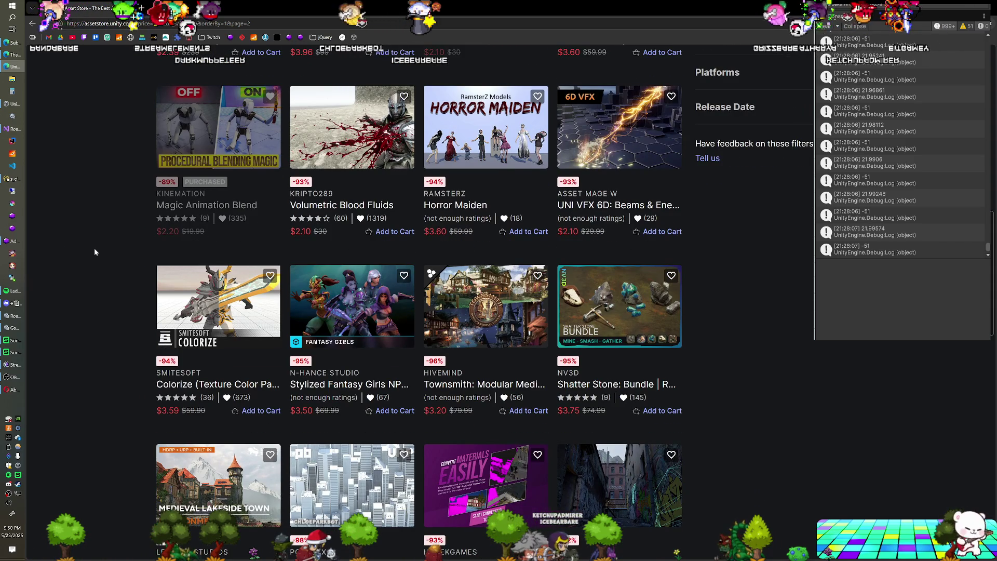
scroll(95, 252, "down", 1)
Scroll to the end of page 3, past 350+ Realistic Nature Textures, and go to page 4.
mouse_move(358, 273)
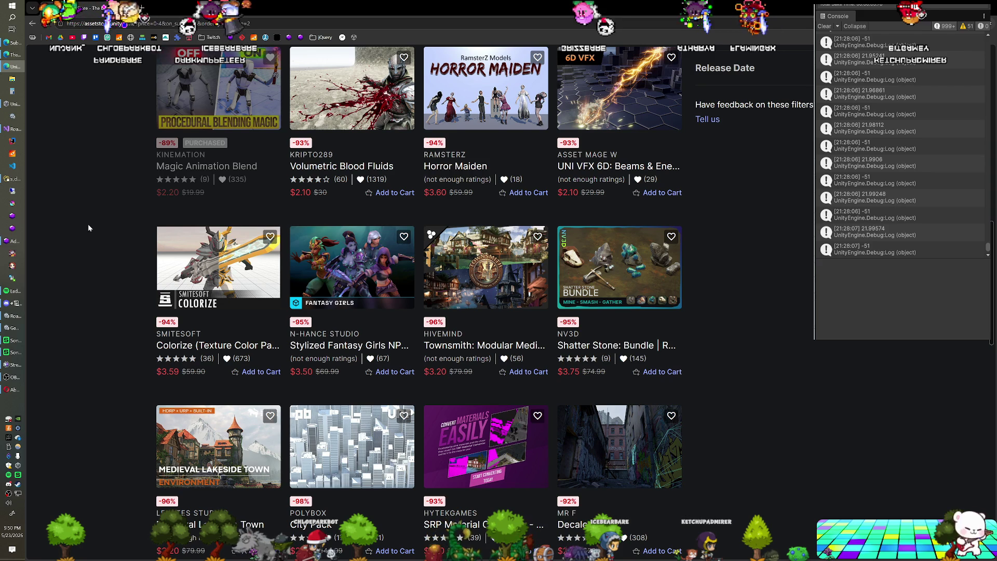
scroll(89, 228, "down", 2)
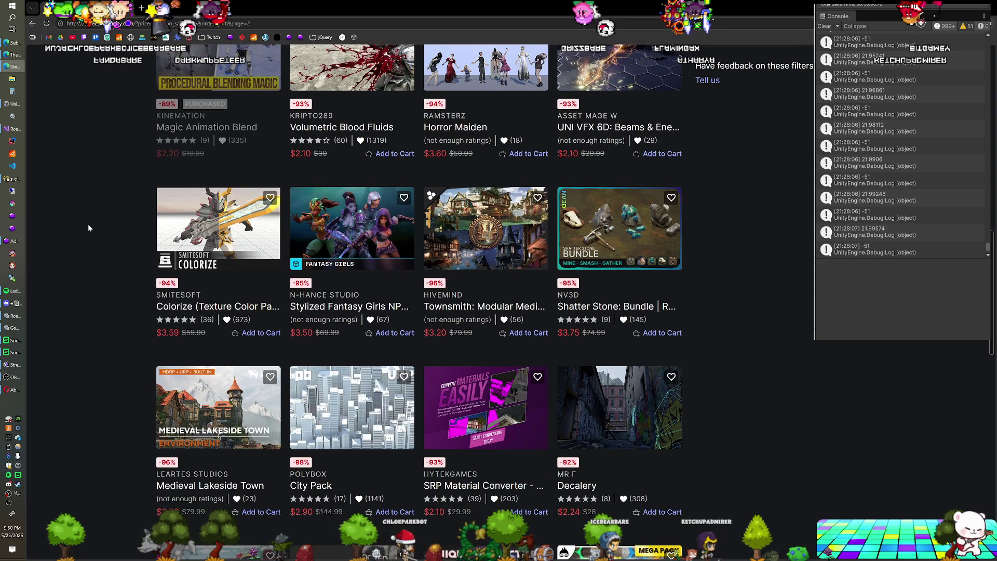
scroll(88, 227, "down", 1)
scroll(89, 227, "down", 1)
scroll(88, 227, "down", 2)
scroll(89, 228, "down", 1)
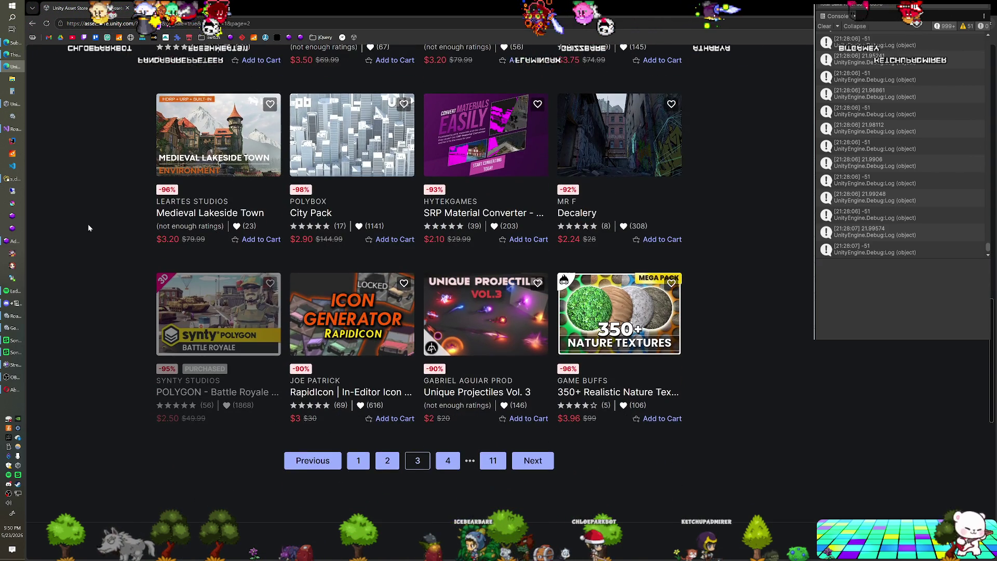
scroll(89, 228, "down", 1)
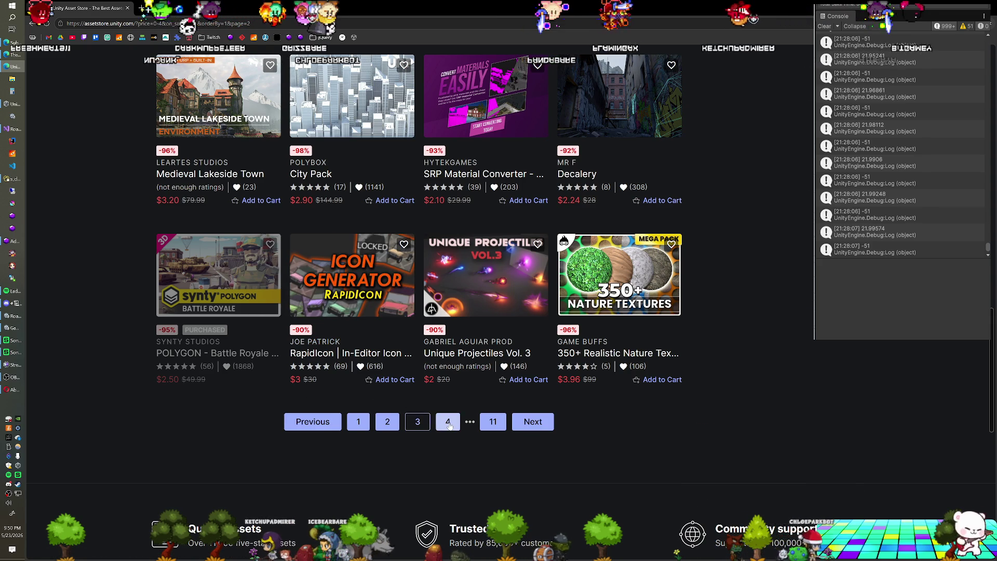
left_click(448, 421)
Preview Meshtint Studio's Monsters Ultimate Pack at $3.90, then close it and keep scrolling.
scroll(117, 264, "down", 5)
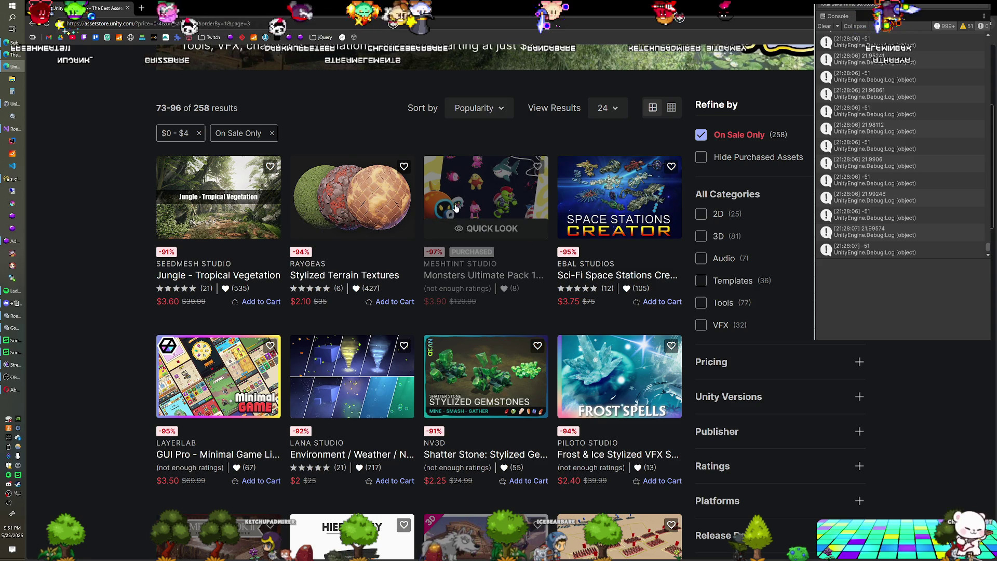
left_click(464, 231)
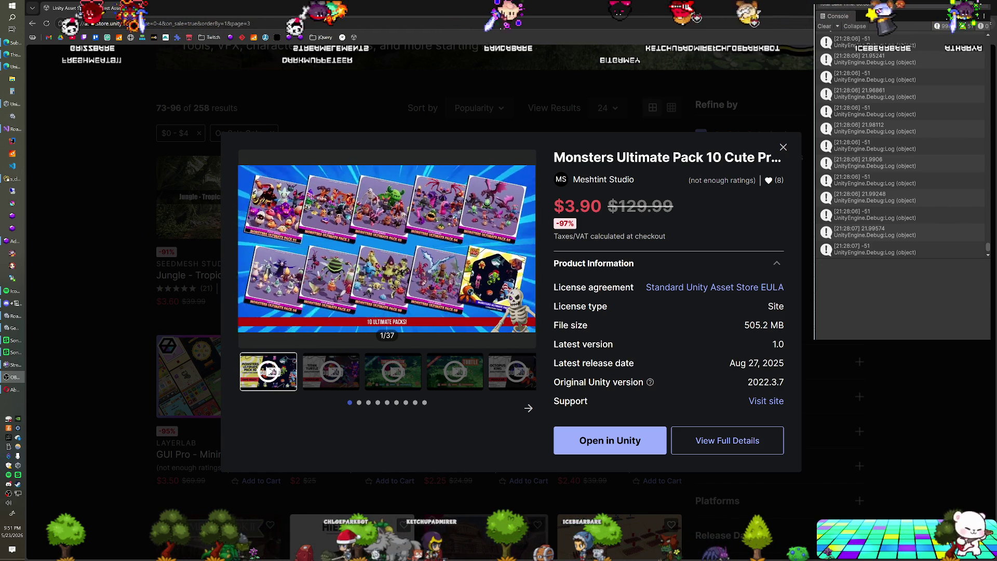
left_click(115, 175)
scroll(214, 204, "down", 3)
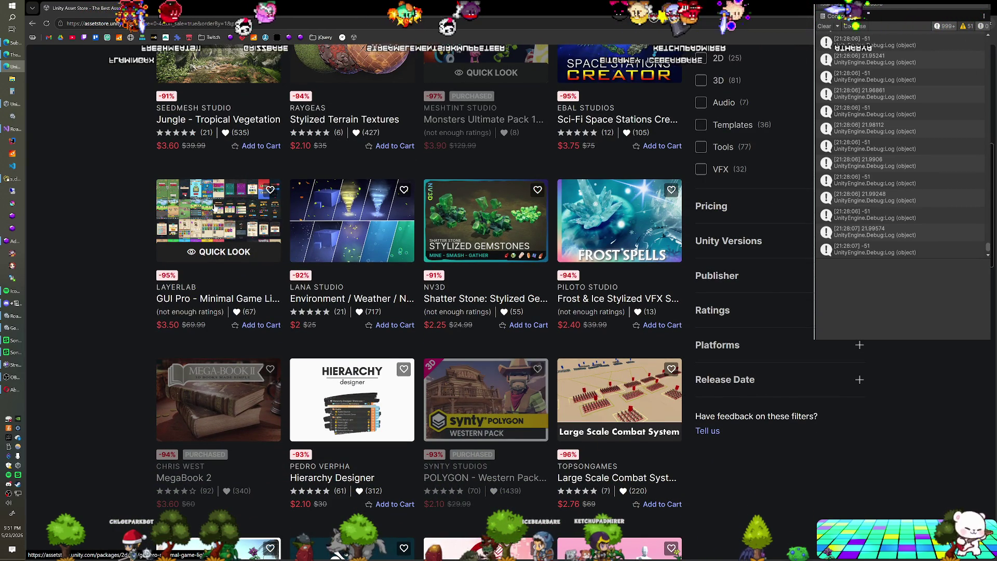
scroll(221, 307, "down", 1)
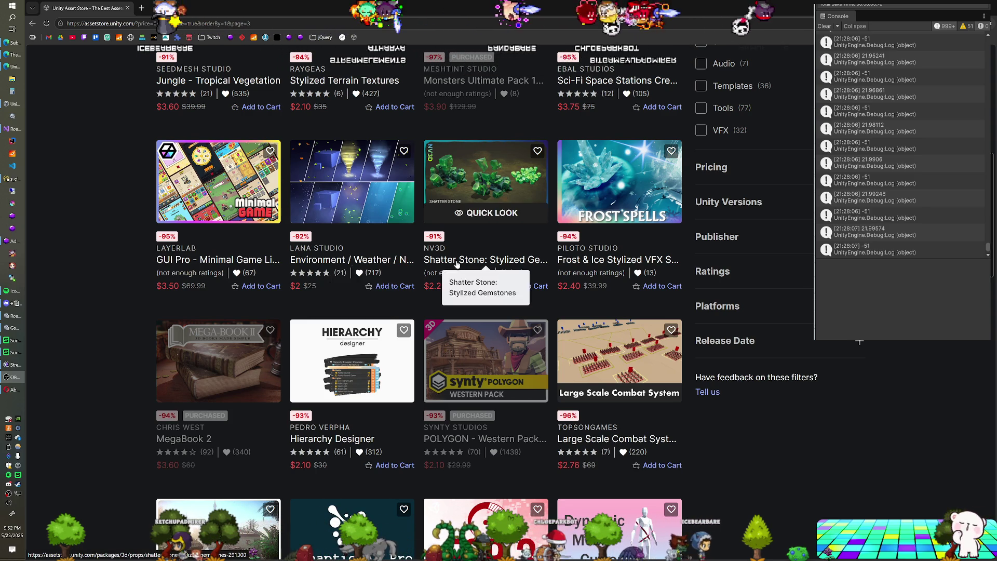
scroll(435, 279, "down", 2)
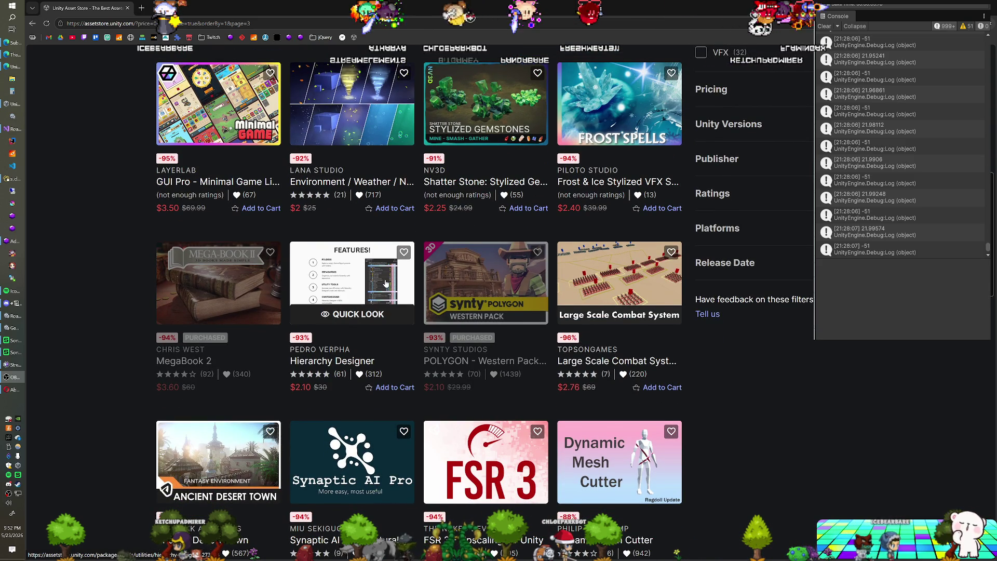
Scroll down and quick-preview Dynamic Mesh Cutter ($2.10, 88% off $17.50, version 1.2.6).
scroll(386, 283, "down", 1)
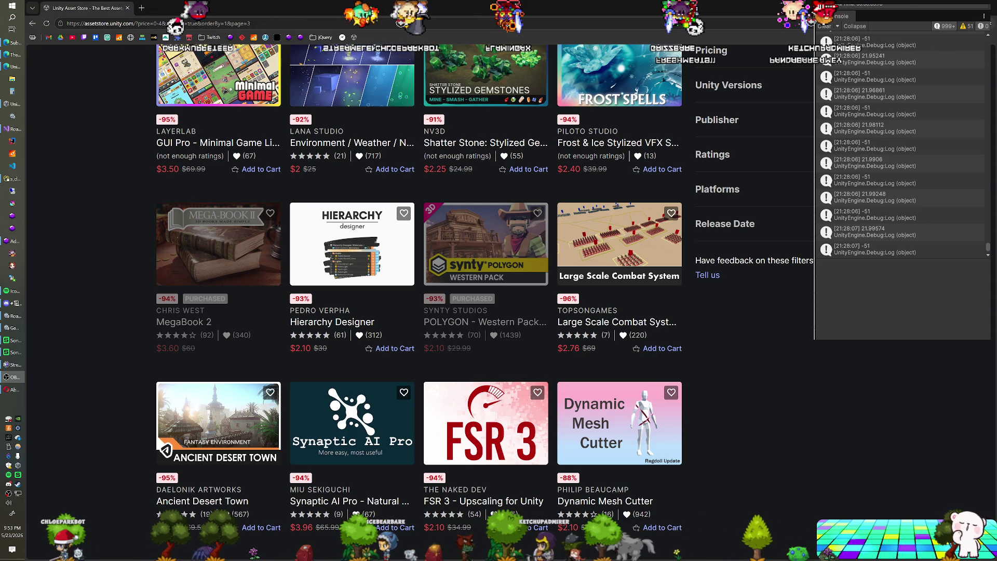
scroll(101, 260, "down", 3)
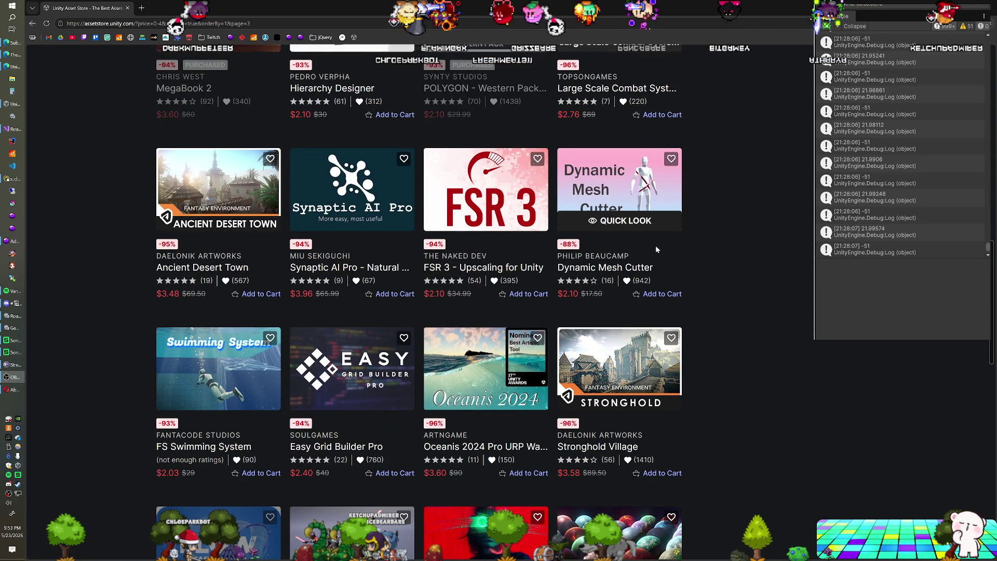
left_click(625, 221)
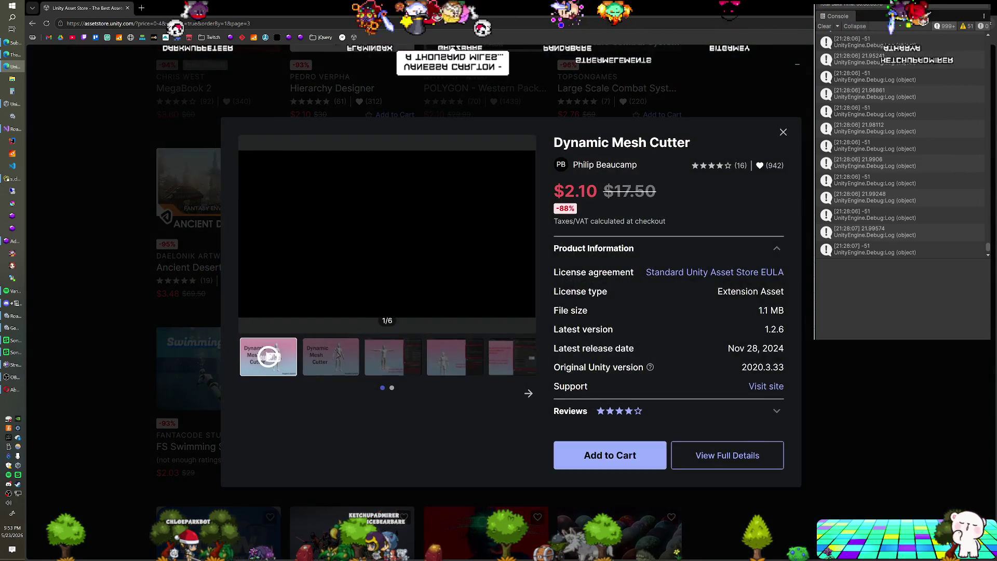
Add Dynamic Mesh Cutter to the cart (2 items, $4.10), close the cart panel, and scroll to pagination.
left_click(651, 449)
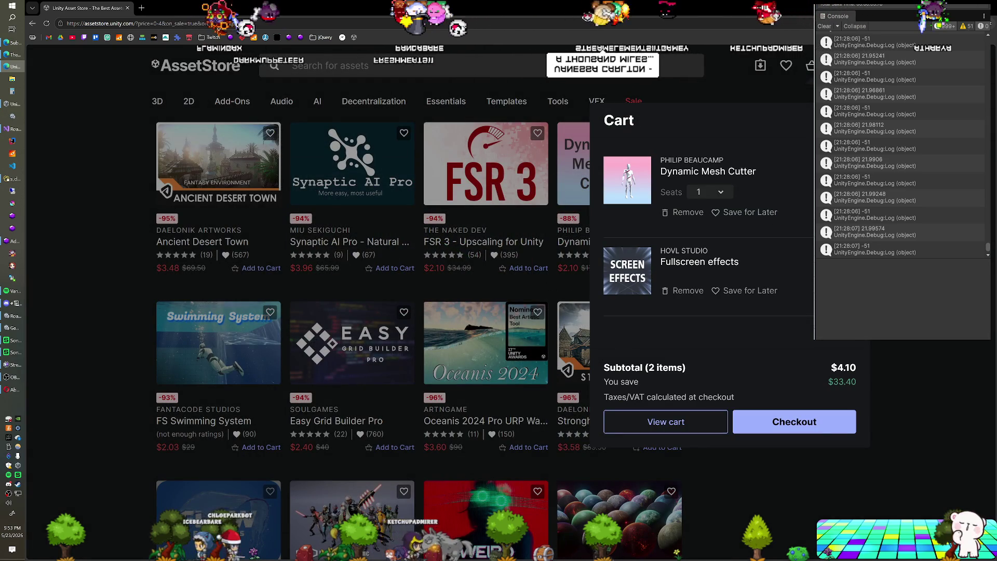
left_click(486, 172)
scroll(292, 228, "down", 2)
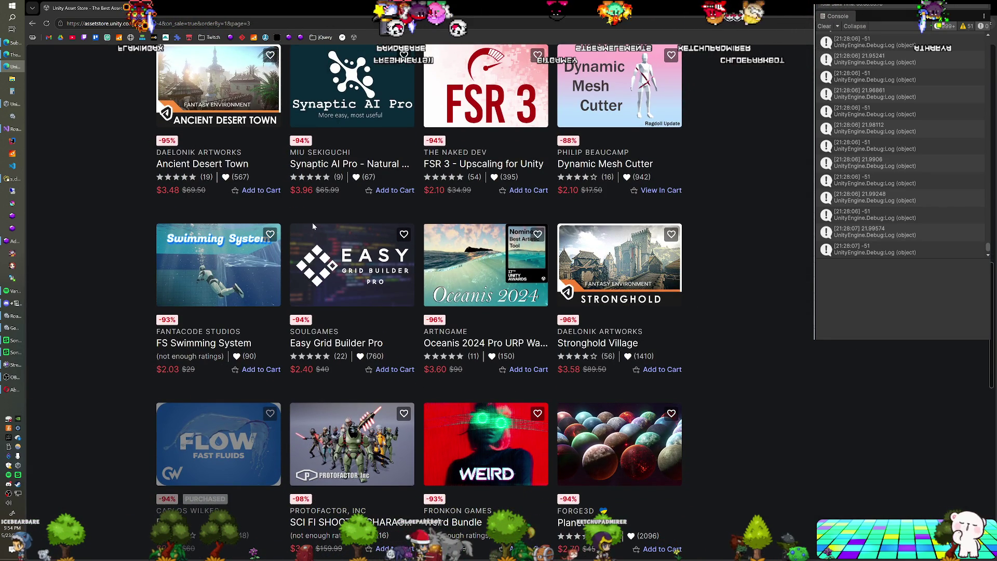
scroll(313, 226, "down", 1)
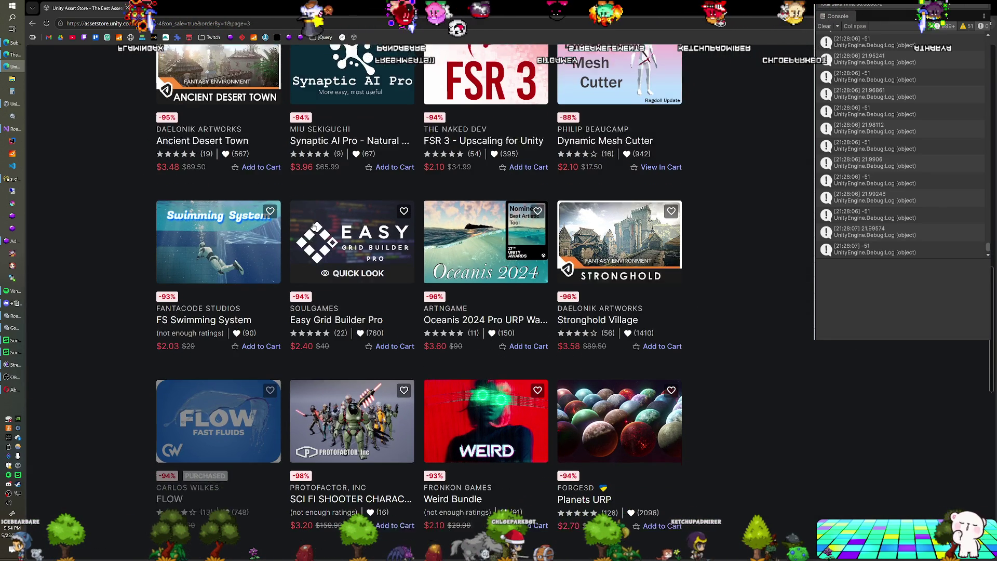
scroll(313, 226, "down", 1)
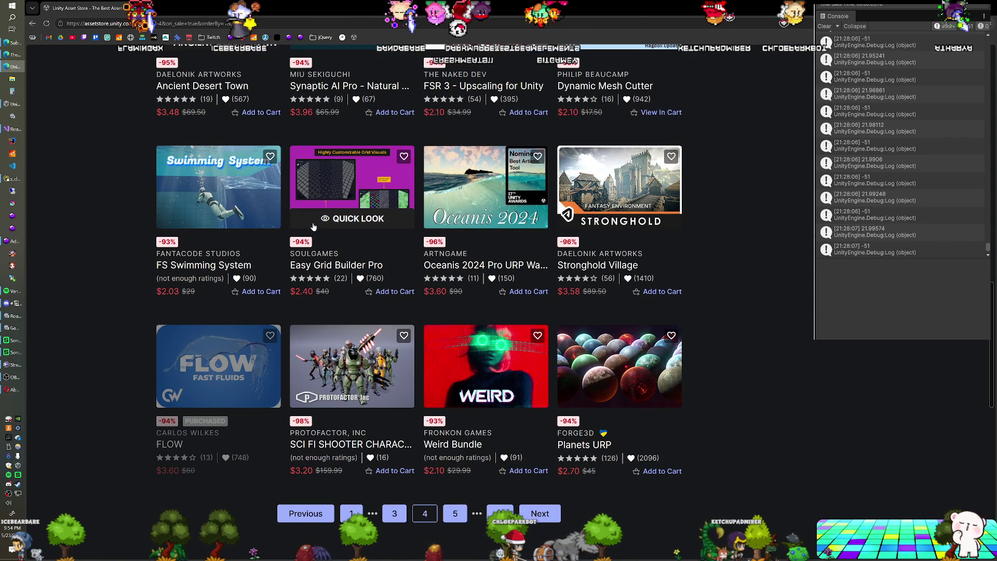
scroll(125, 256, "down", 1)
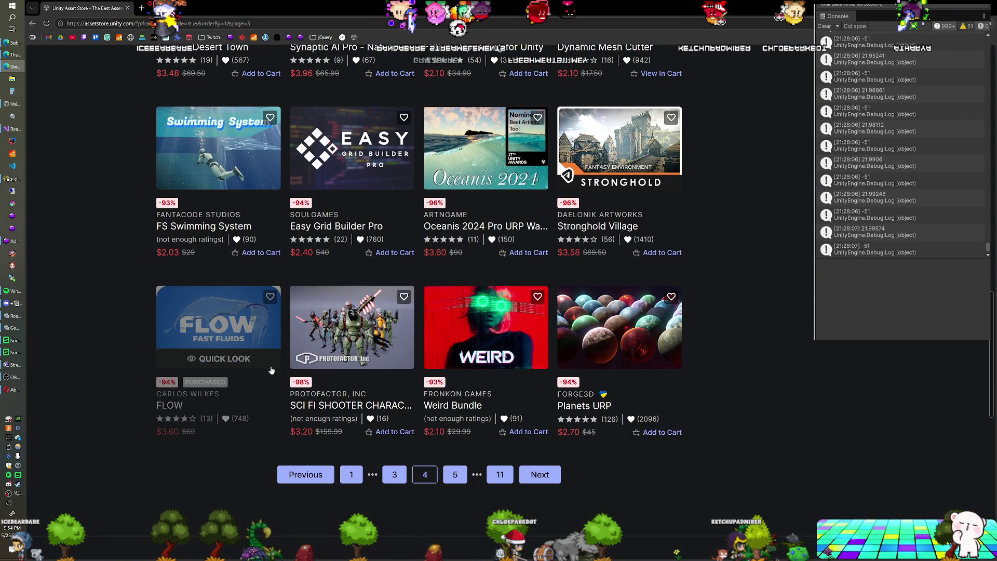
left_click(219, 359)
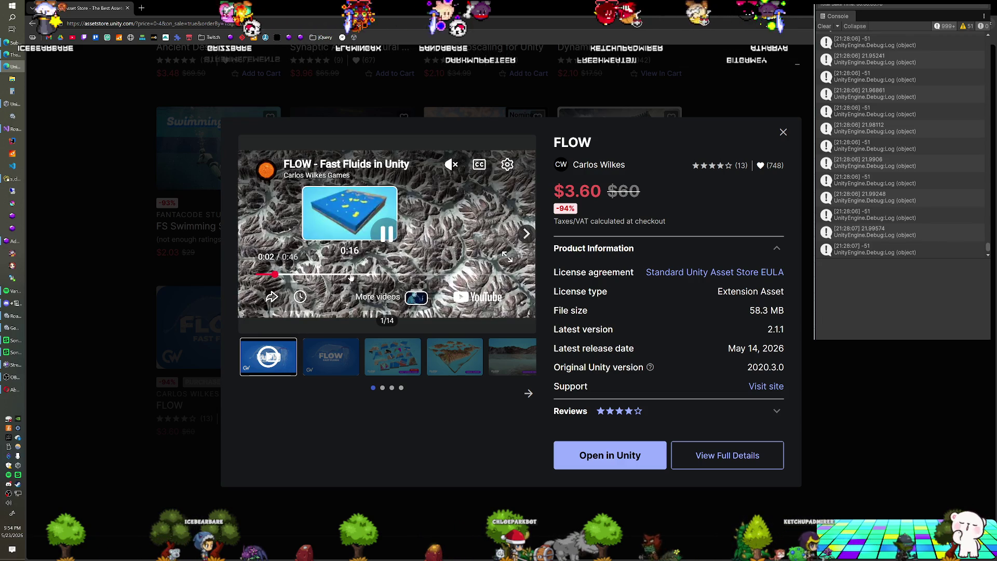
left_click(353, 274)
left_click(310, 274)
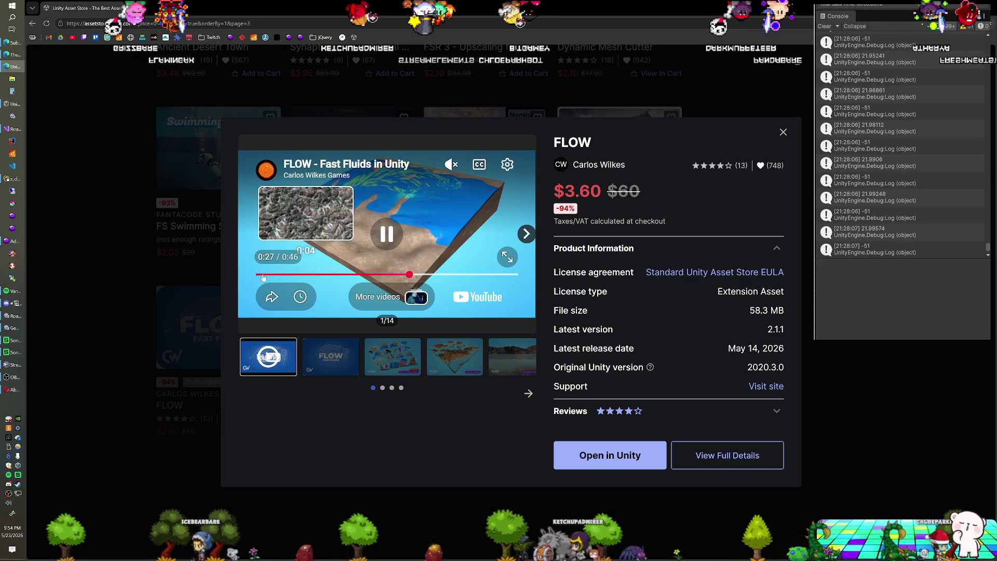
left_click(159, 289)
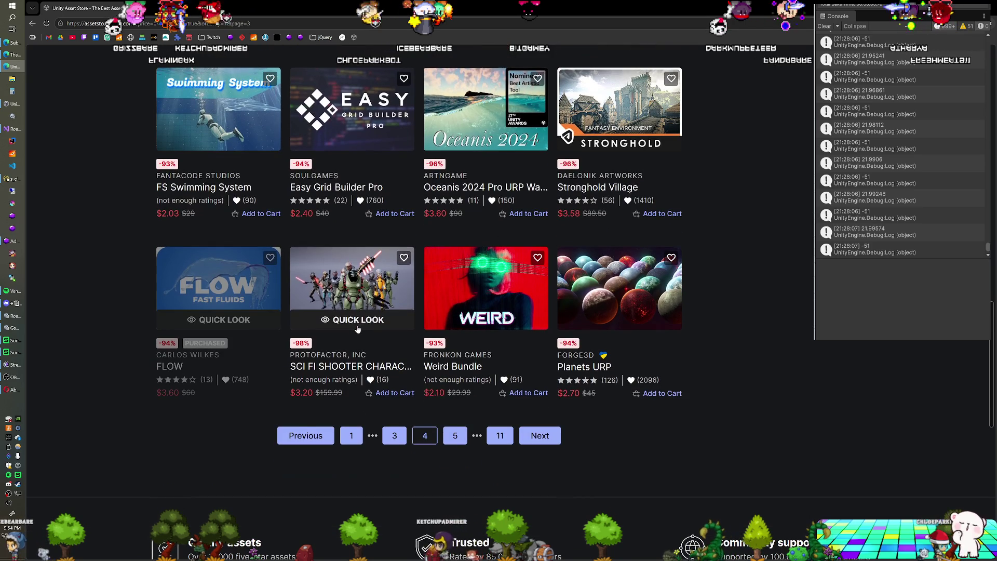
scroll(359, 322, "down", 2)
scroll(356, 319, "up", 2)
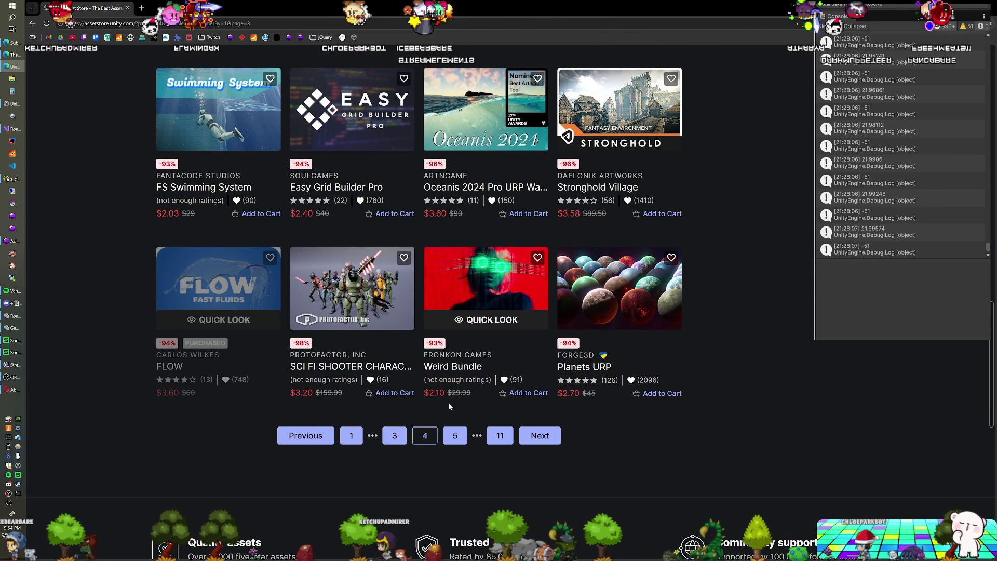
Go to page 5 of the sale results (97–120 of 258) and scroll down the grid.
left_click(455, 436)
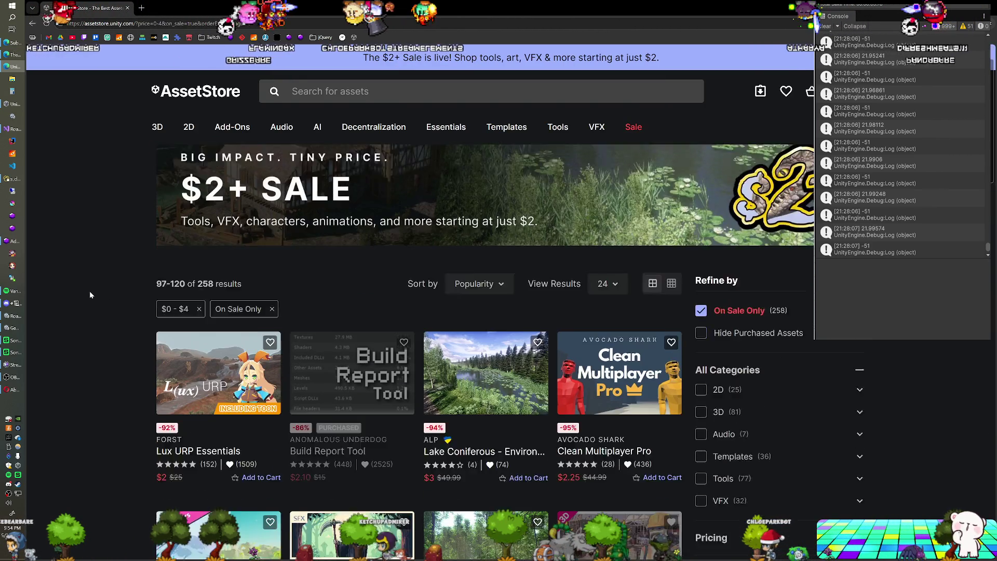
scroll(90, 291, "down", 3)
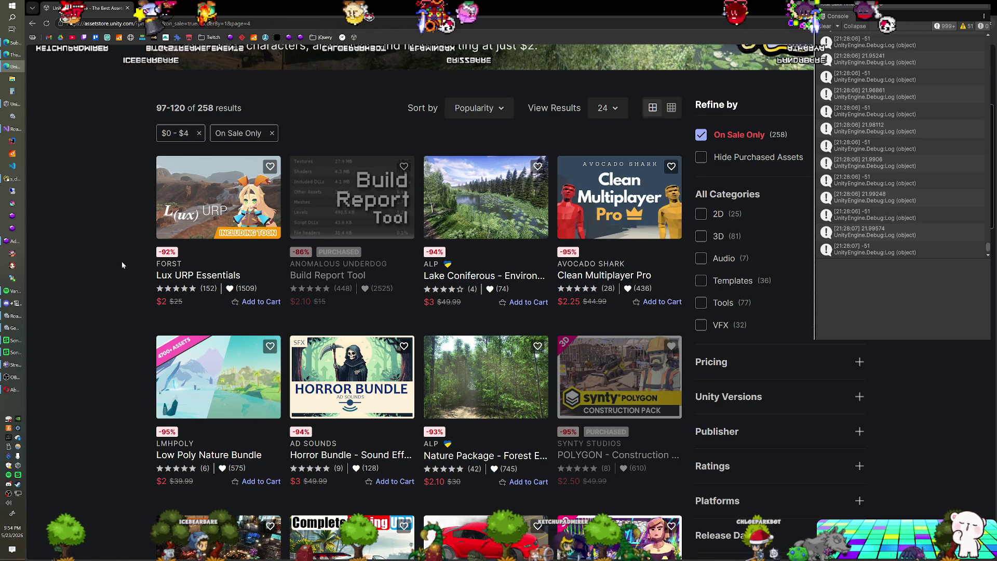
scroll(89, 276, "down", 1)
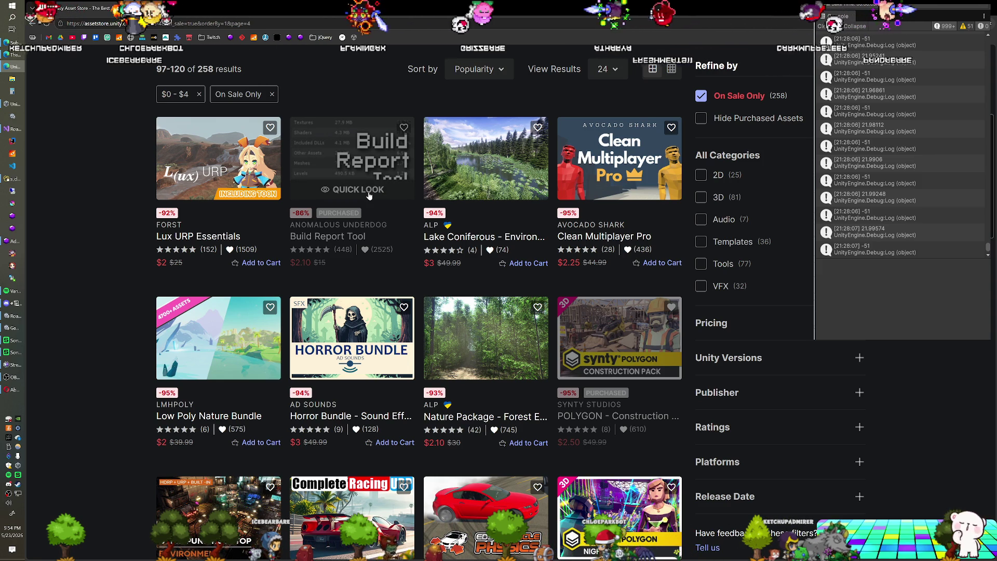
left_click(369, 195)
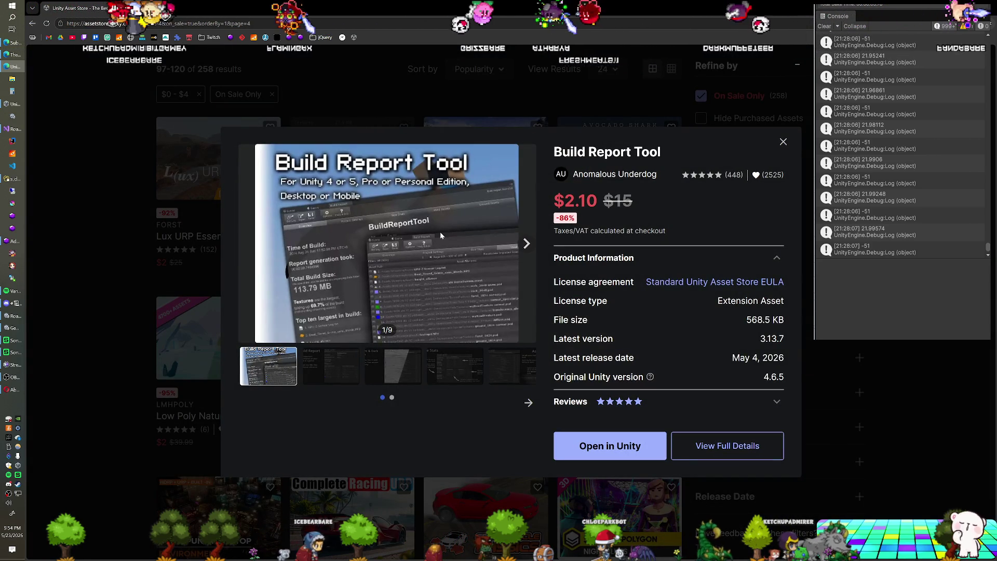
left_click(343, 371)
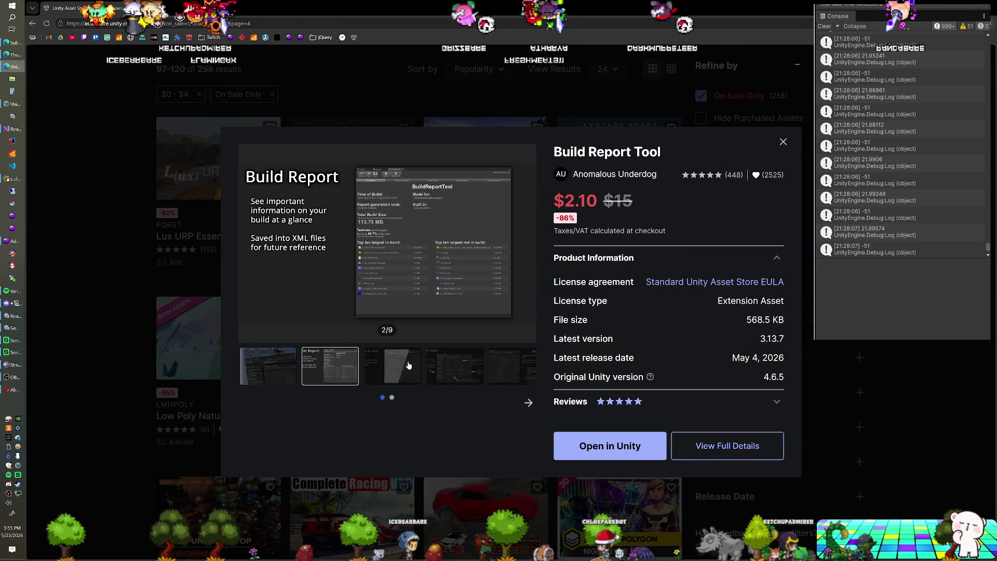
left_click(525, 244)
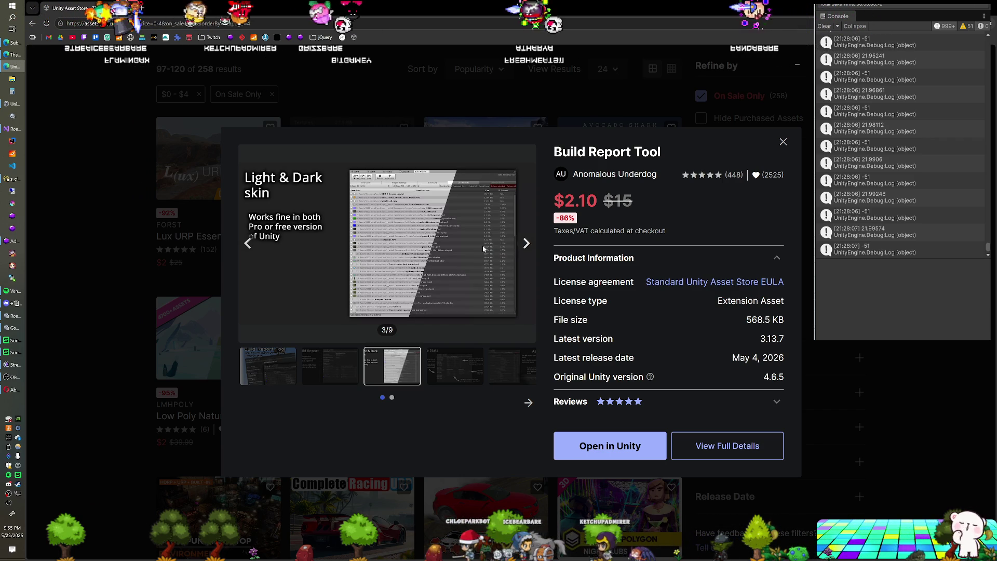
left_click(59, 217)
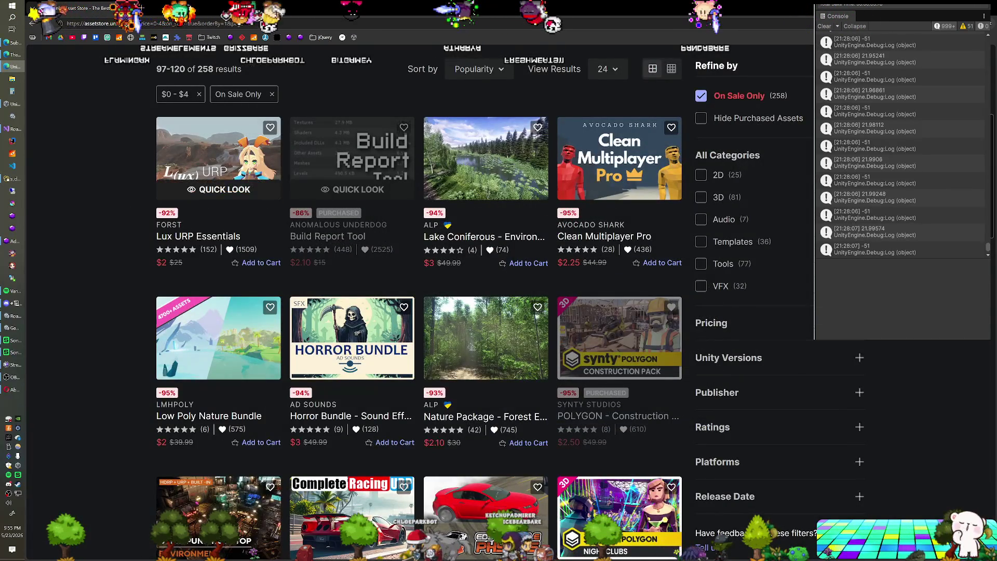
scroll(161, 222, "down", 2)
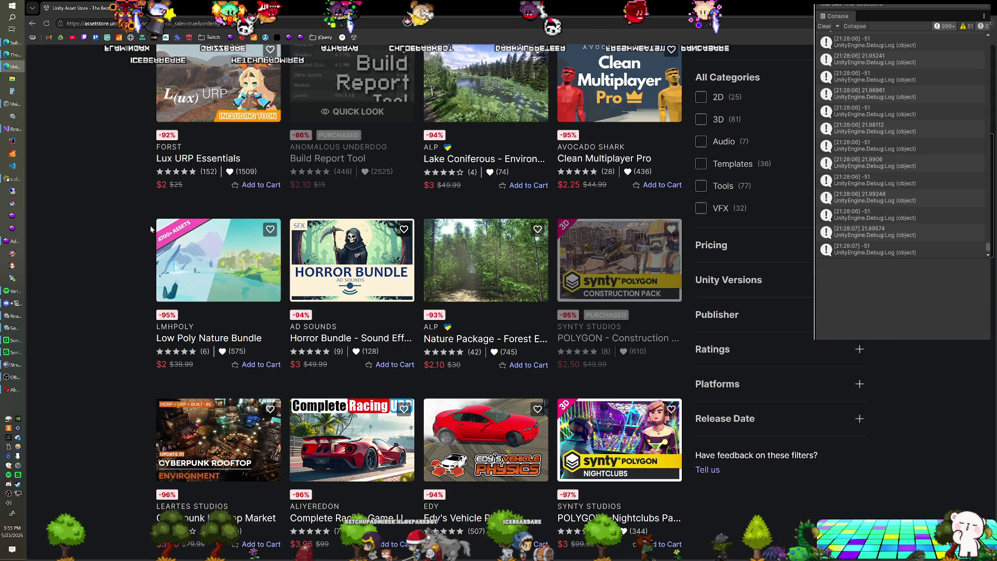
scroll(150, 226, "down", 1)
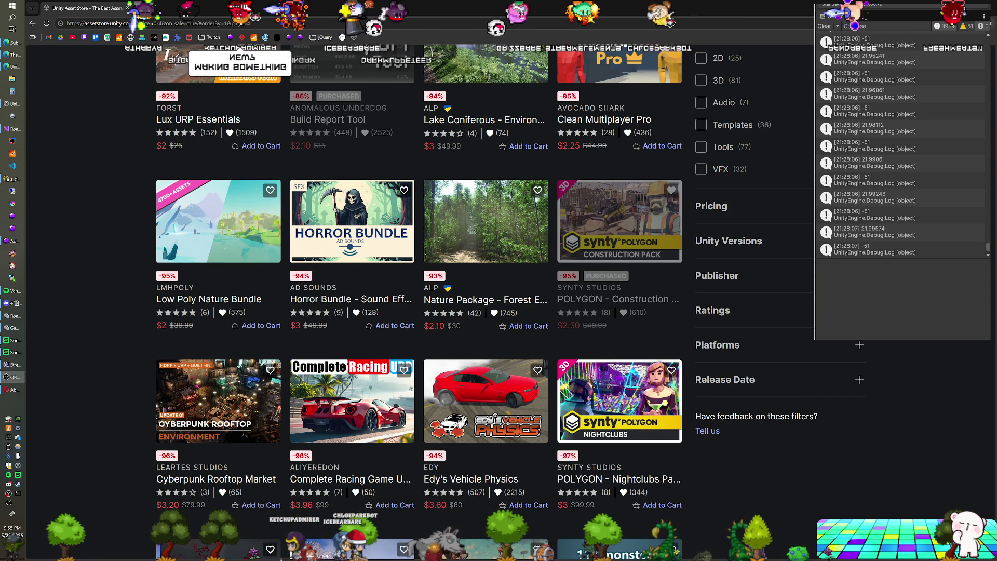
scroll(425, 303, "down", 1)
Add POLYGON - Nightclubs Pack to the cart (3 items, $7.10) and open its quick preview.
scroll(425, 303, "down", 1)
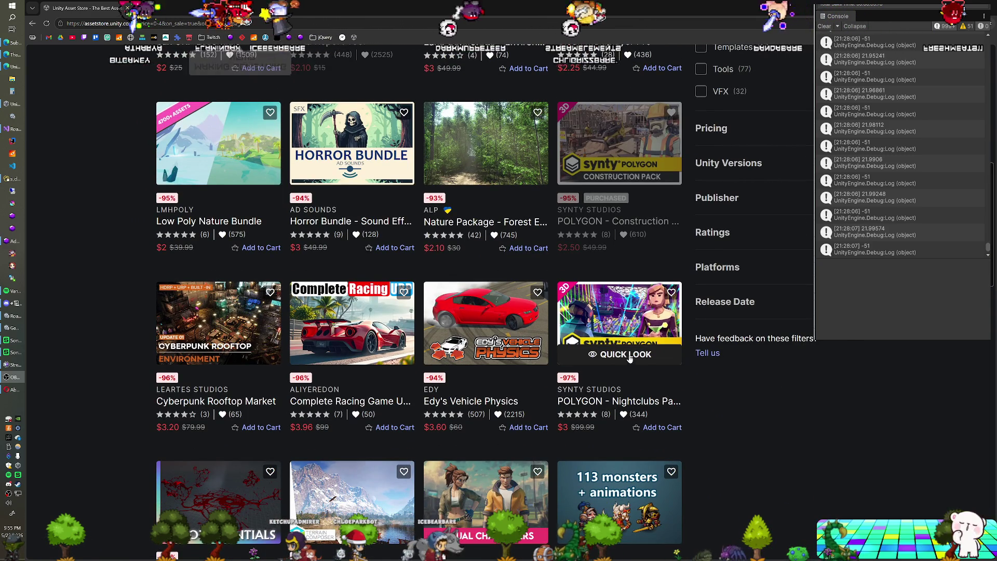
left_click(652, 424)
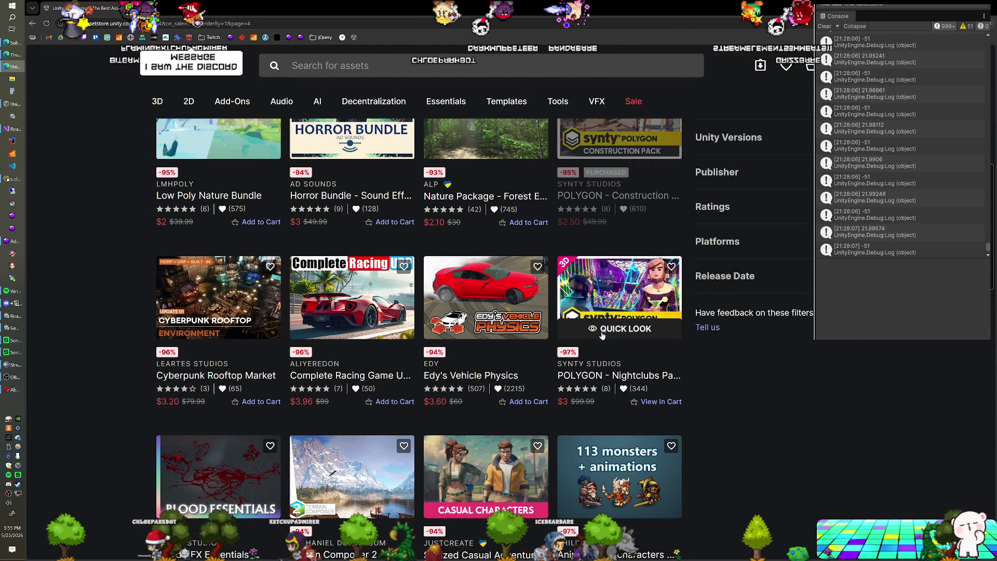
left_click(594, 333)
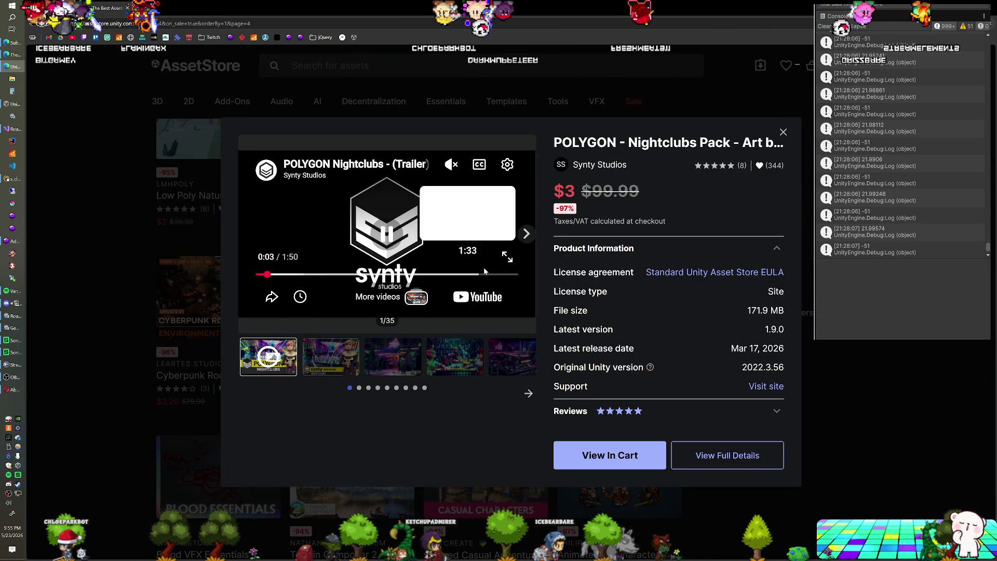
Watch the Nightclubs trailer full screen, close its Quick Look, and switch to the Unity editor.
left_click(509, 258)
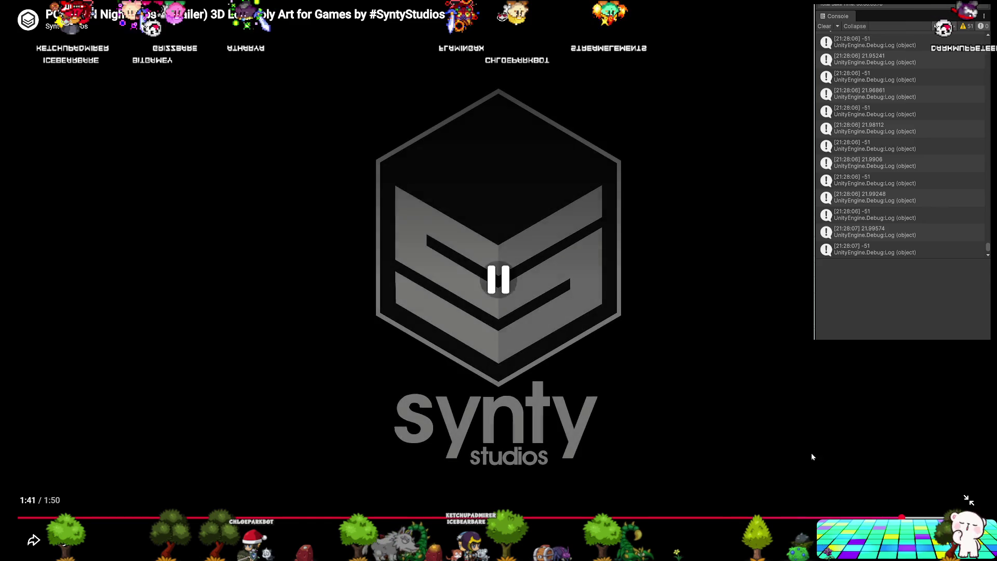
key("Escape")
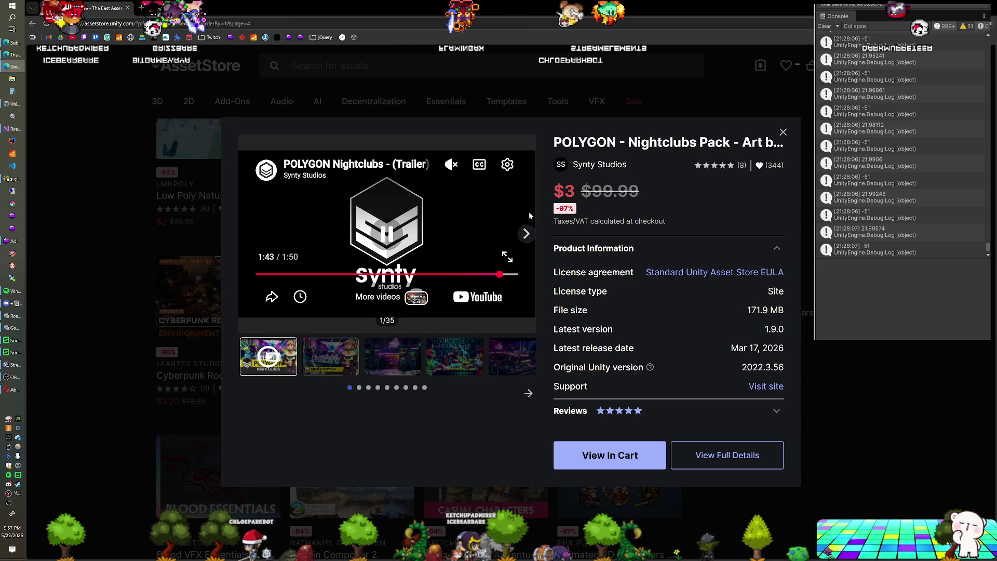
left_click(783, 132)
key("alt+Tab")
Orbit the birp-template Scene view to look down on the two SM_Veh_Loader_01 wheel loaders.
mouse_move(215, 258)
left_mouse_down()
mouse_move(235, 239)
mouse_move(232, 257)
left_mouse_up()
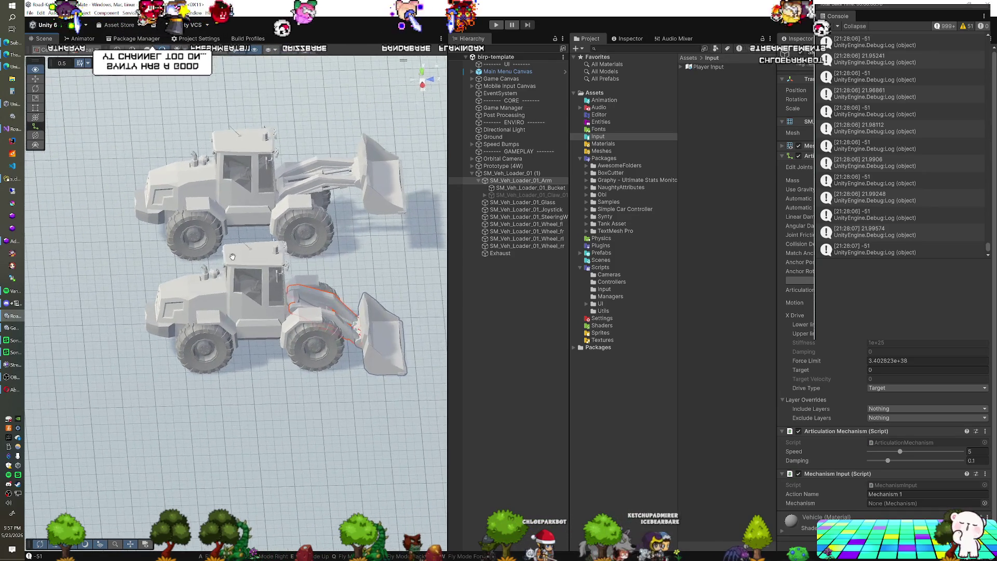
left_click_drag(330, 256, 331, 289)
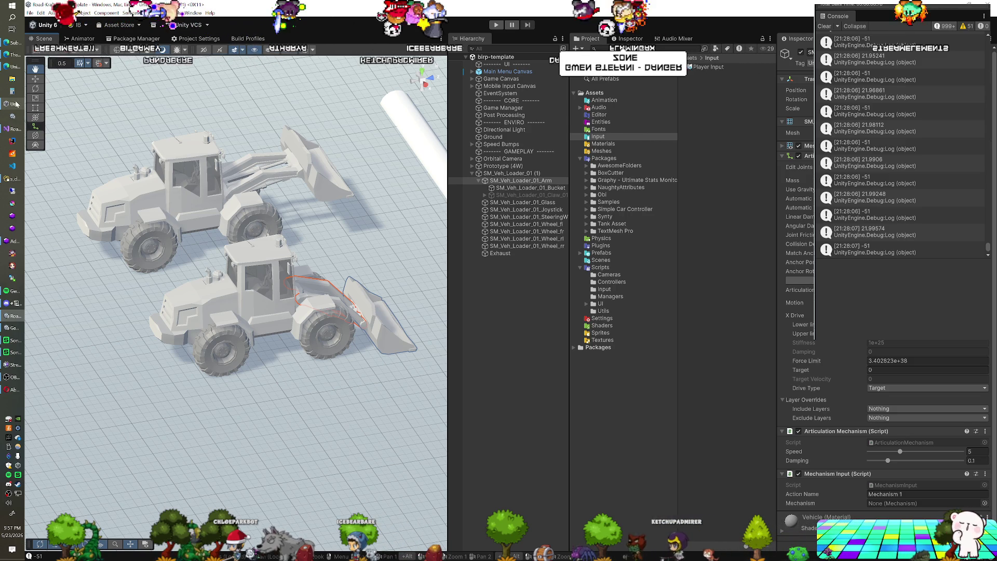
mouse_move(11, 69)
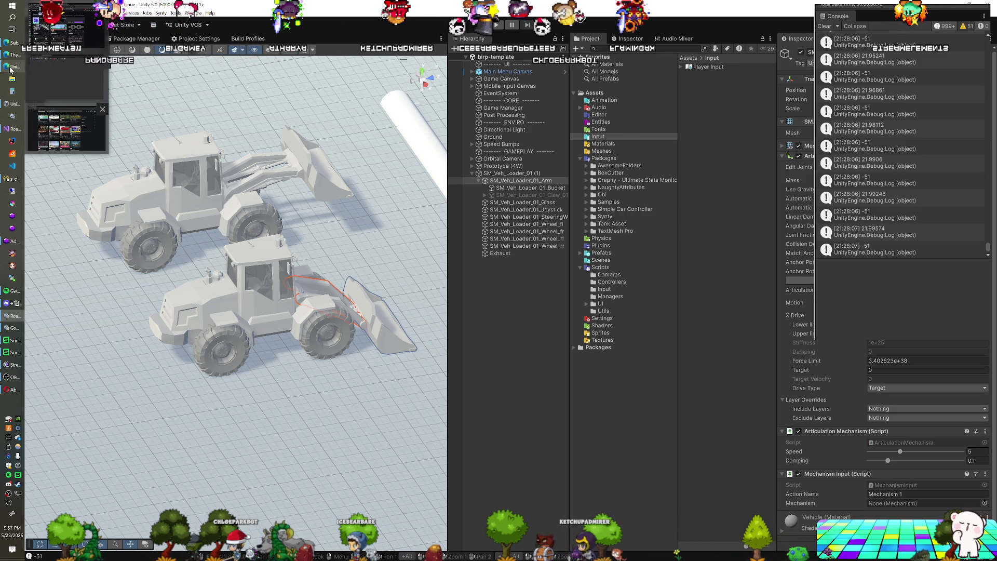
Return to the Asset Store and scroll page 5 down to the last row with Cozy Builder and ORION.
left_click(59, 139)
scroll(102, 245, "down", 1)
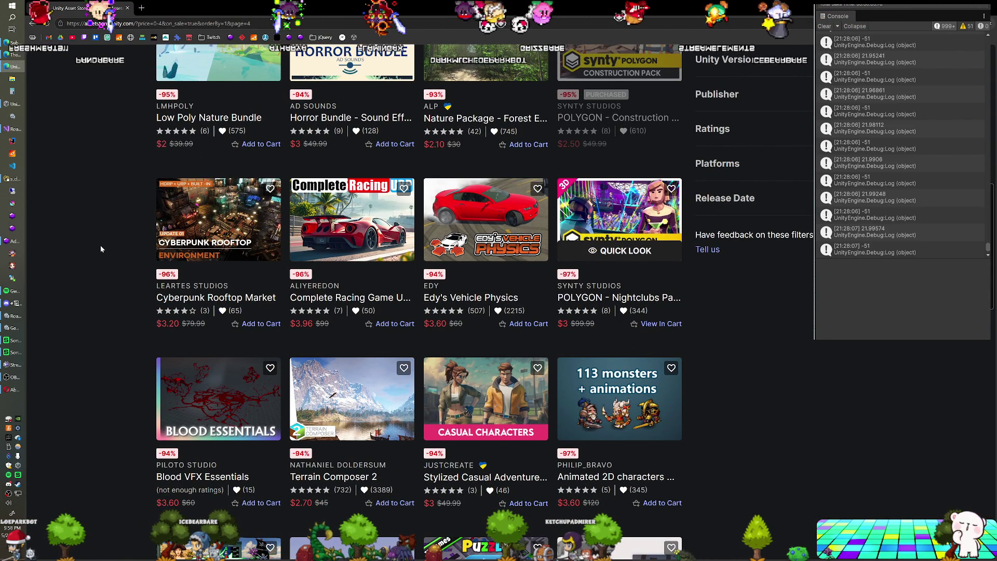
scroll(101, 247, "down", 2)
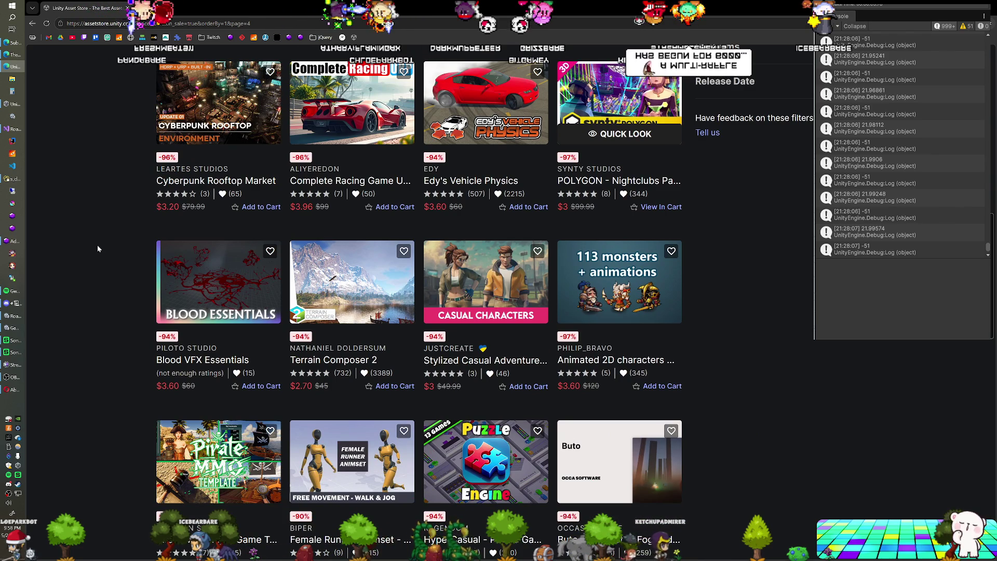
scroll(98, 249, "down", 1)
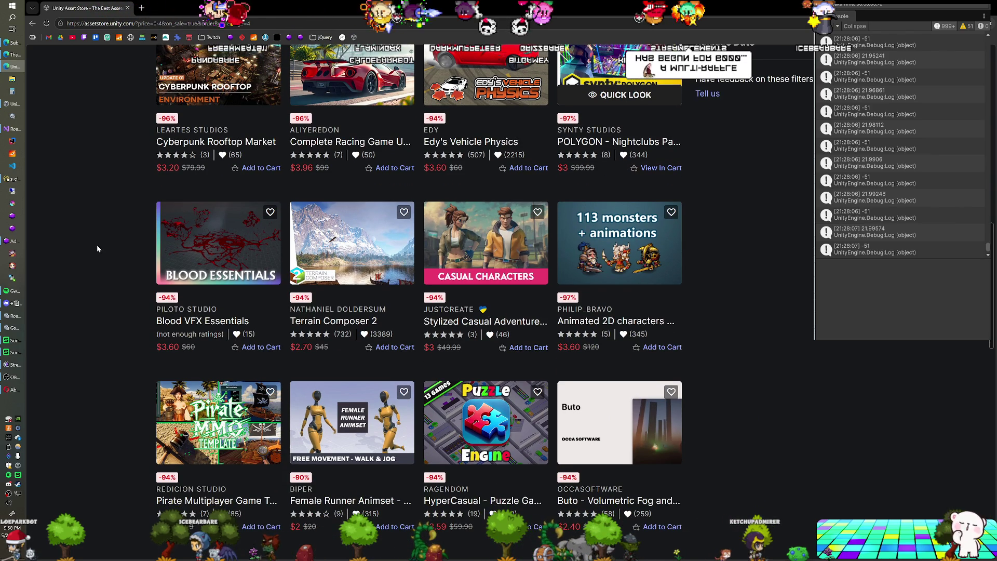
scroll(96, 249, "down", 1)
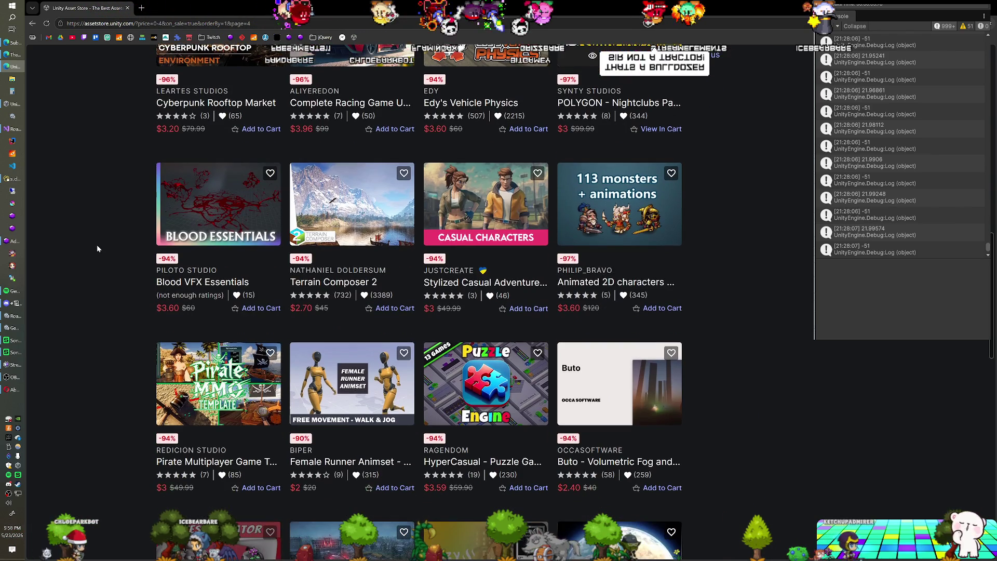
scroll(96, 248, "up", 1)
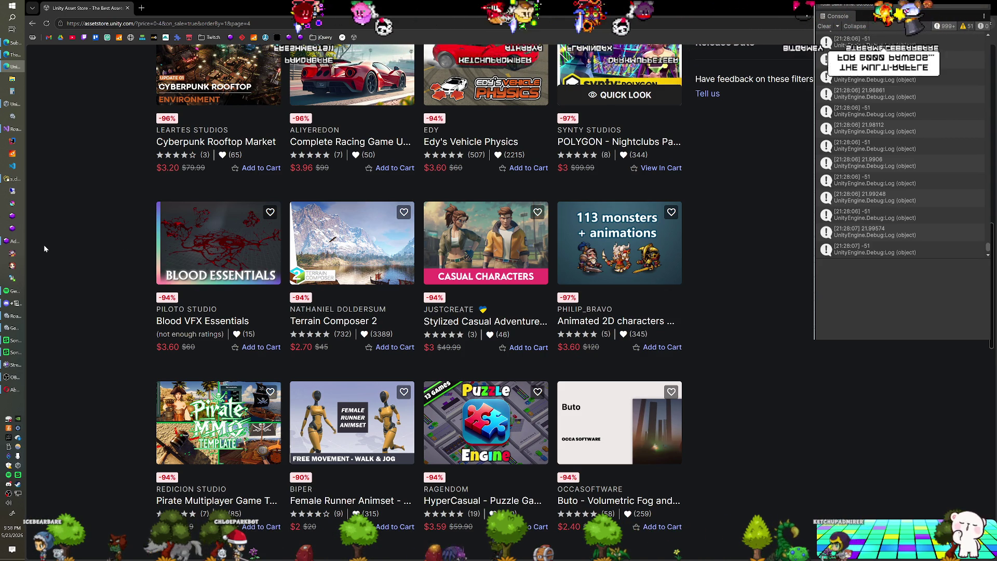
scroll(44, 248, "down", 1)
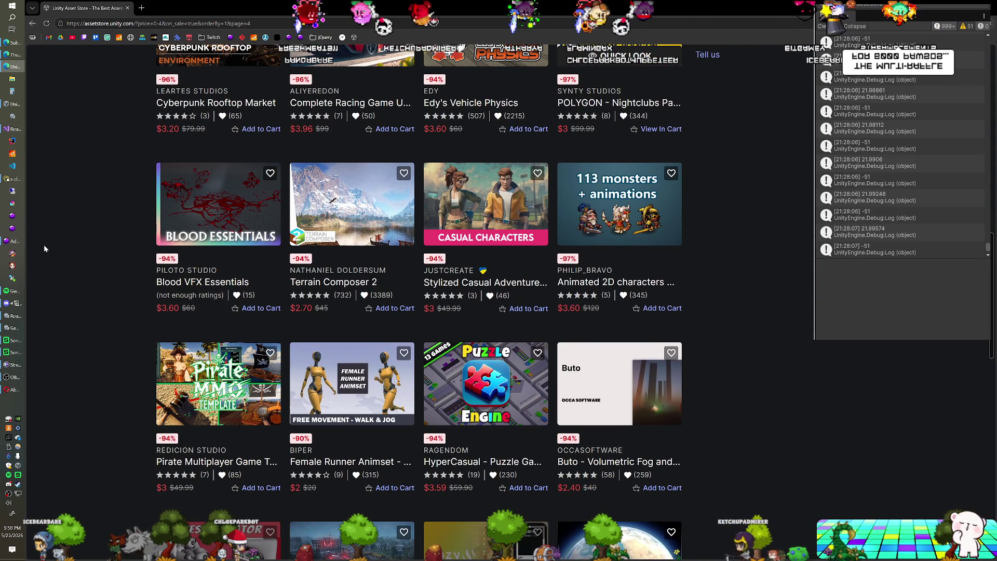
scroll(59, 229, "down", 1)
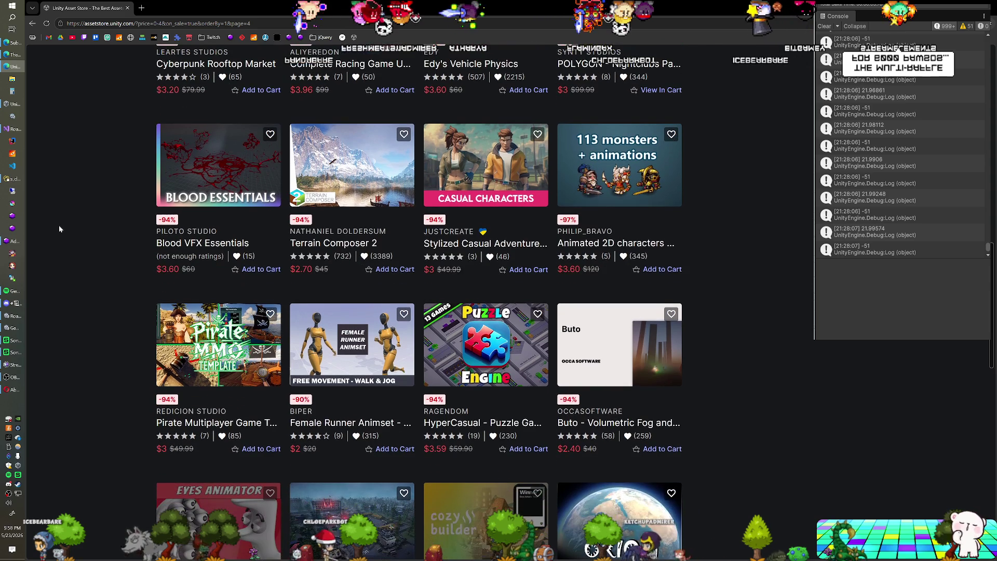
scroll(59, 229, "down", 1)
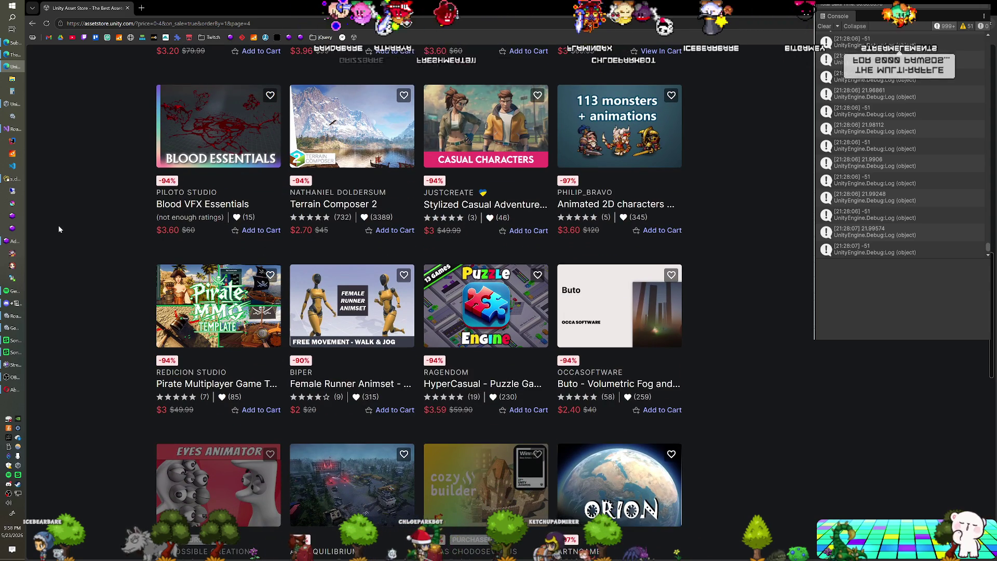
scroll(59, 229, "down", 2)
scroll(59, 225, "down", 3)
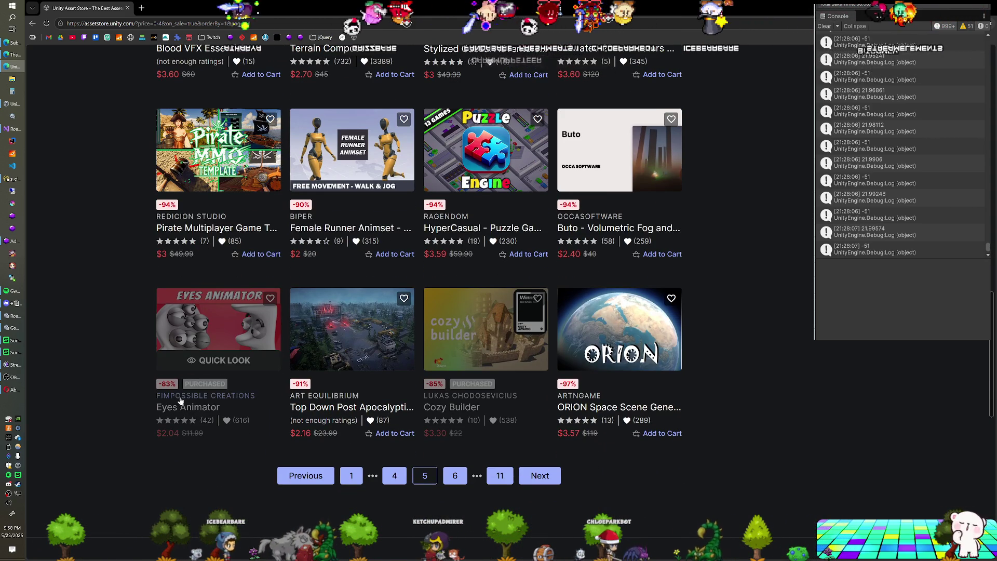
scroll(102, 314, "up", 4)
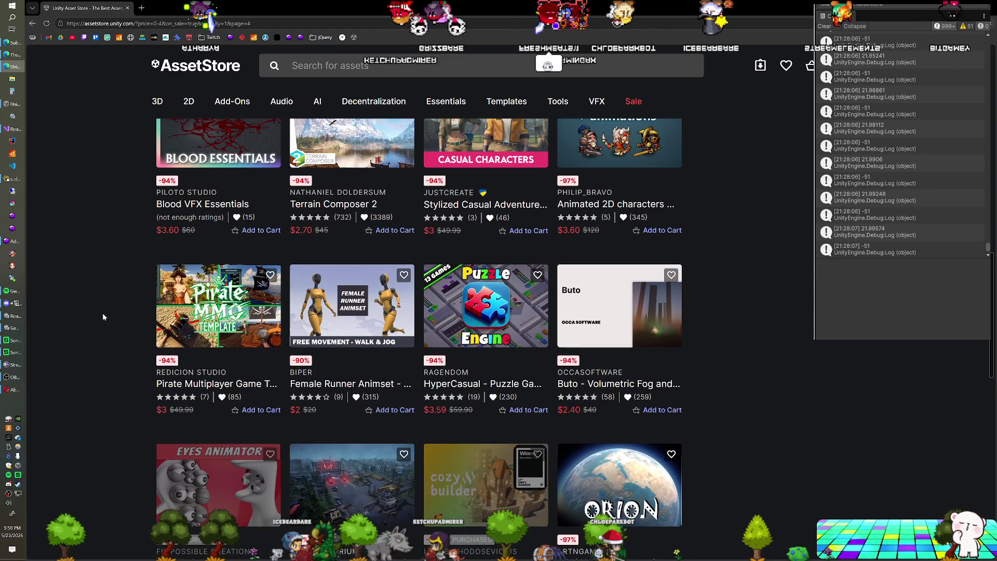
scroll(103, 317, "down", 3)
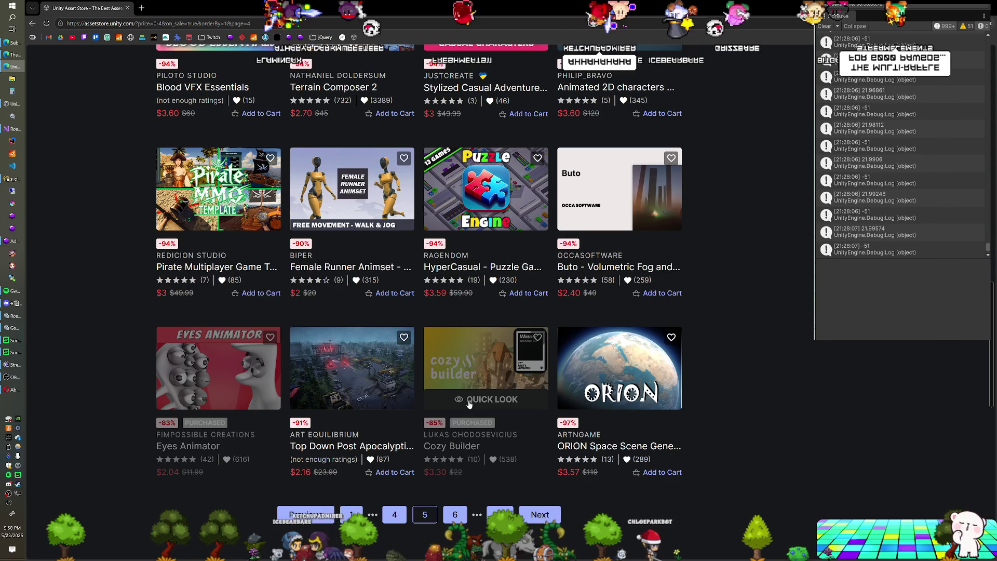
Open Cozy Builder's Quick Look, switch the carousel to its promo video, and play it full screen.
left_click(469, 400)
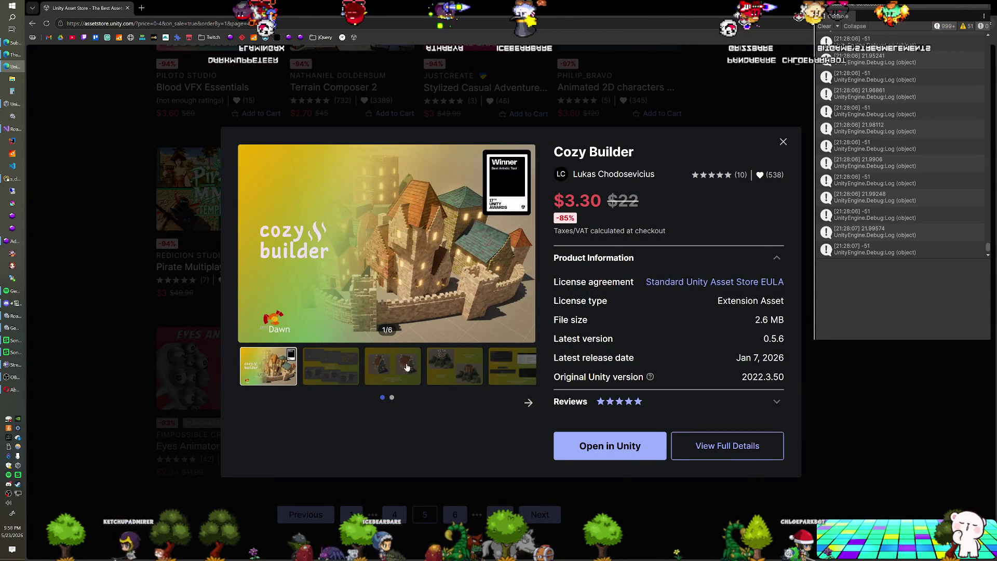
left_click(391, 398)
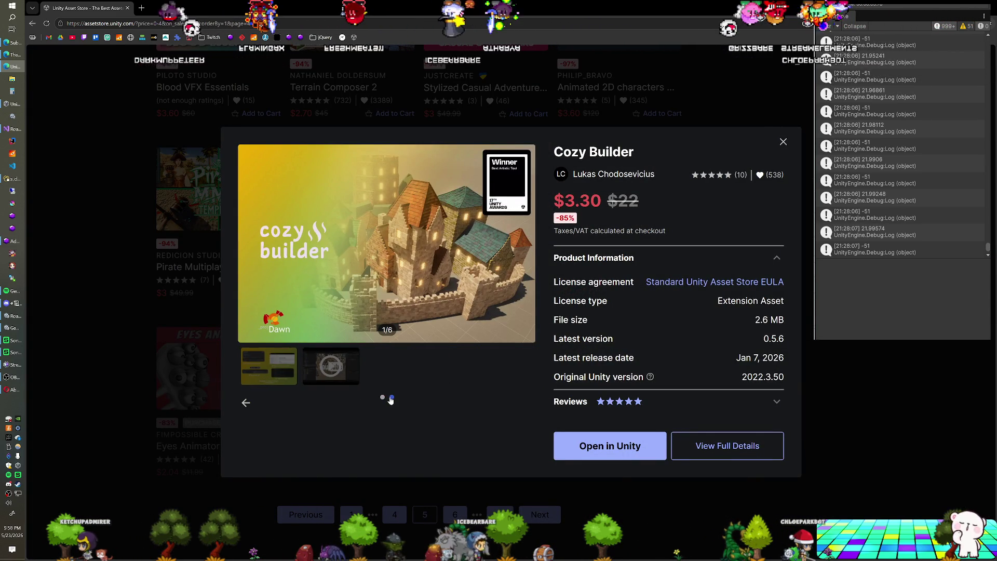
left_click(333, 370)
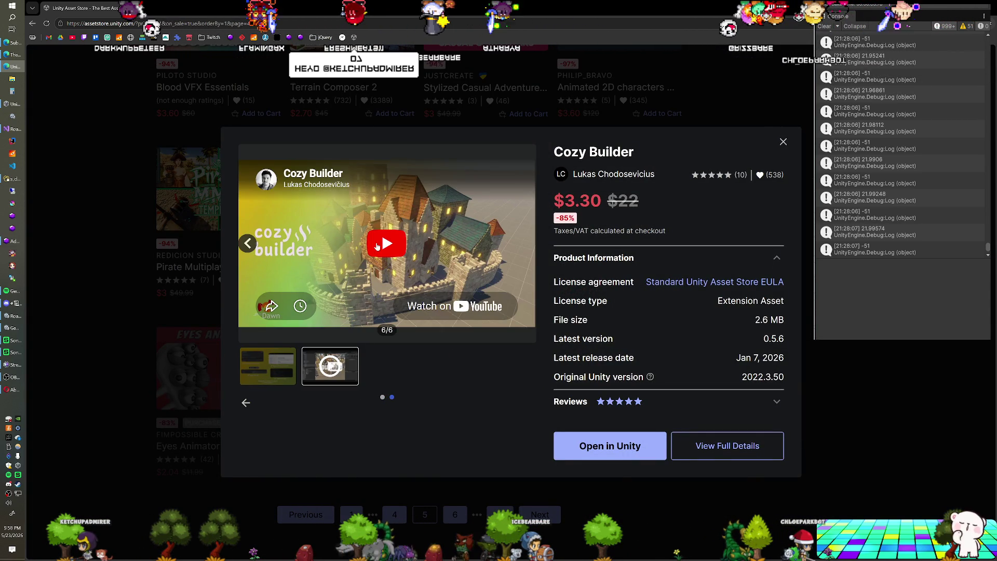
left_click(378, 248)
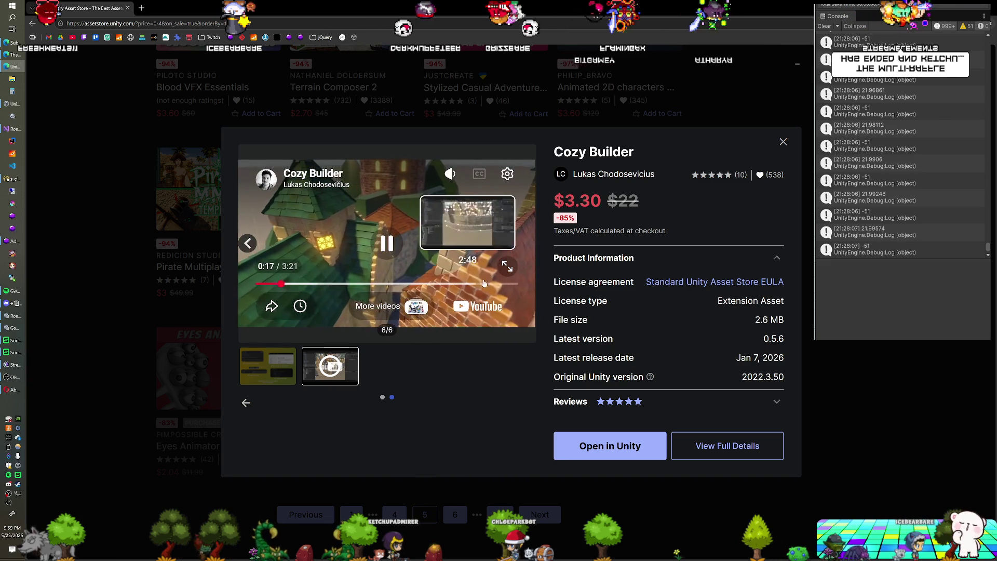
key("f")
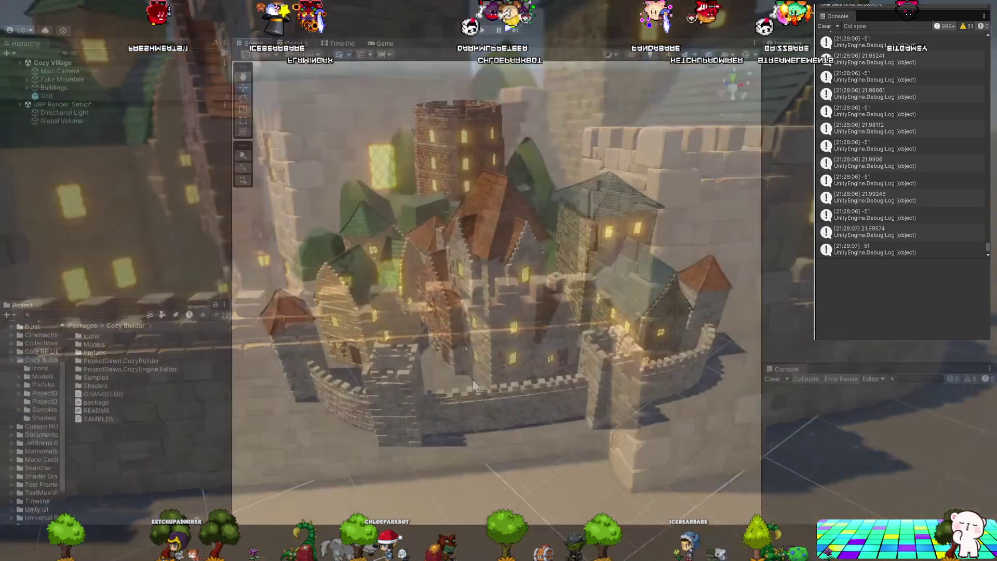
Watch the full-screen Cozy Builder trailer's roof and window editing footage.
scroll(472, 379, "up", 10)
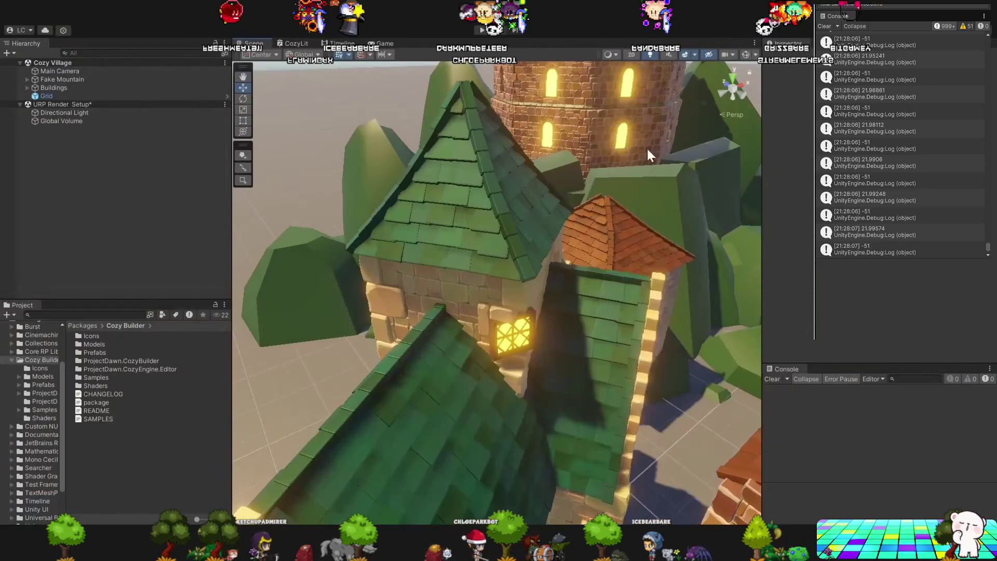
scroll(519, 221, "down", 3)
left_click(541, 254)
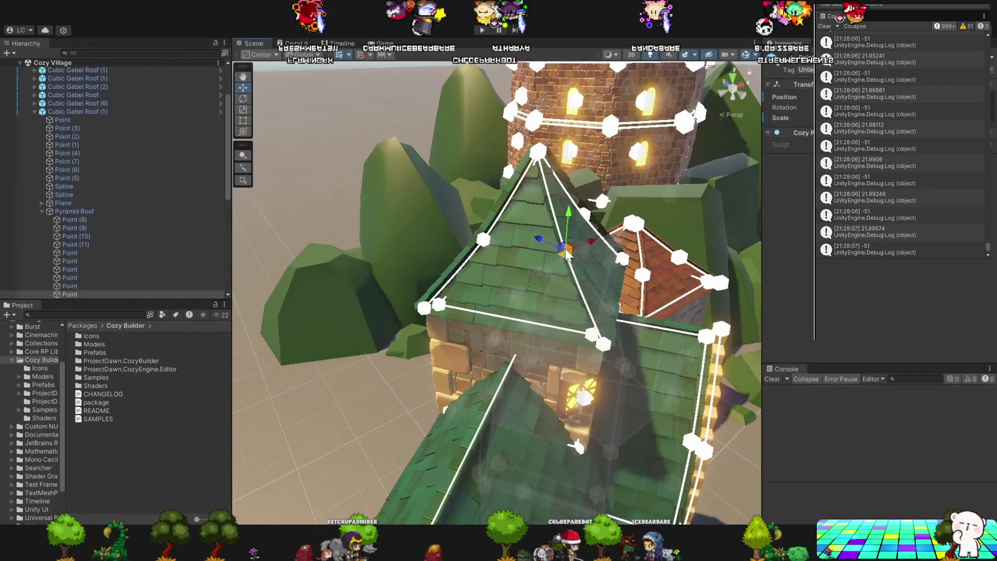
left_click_drag(483, 254, 531, 367)
mouse_move(481, 234)
left_mouse_down()
mouse_move(497, 232)
mouse_move(488, 228)
left_mouse_up()
left_click_drag(476, 192, 475, 184)
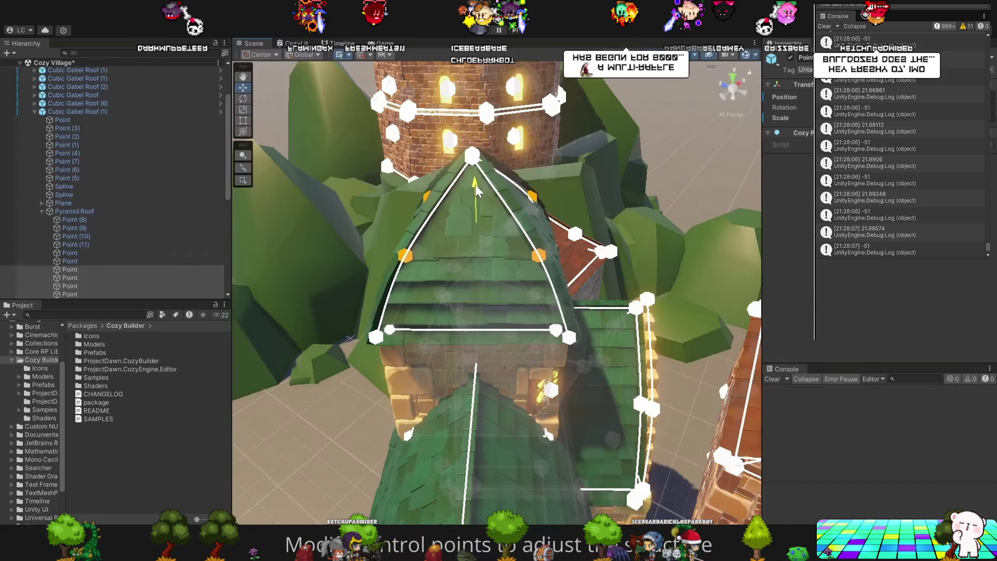
scroll(488, 249, "down", 3)
left_click(353, 274)
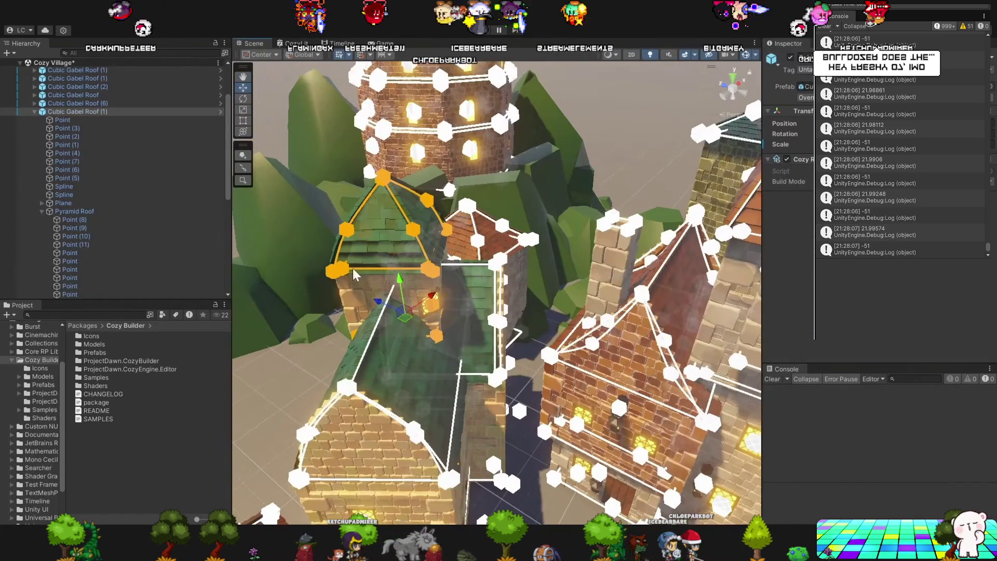
left_click(35, 111)
key("ctrl+d")
left_click_drag(419, 300, 473, 383)
left_click_drag(539, 356, 472, 408)
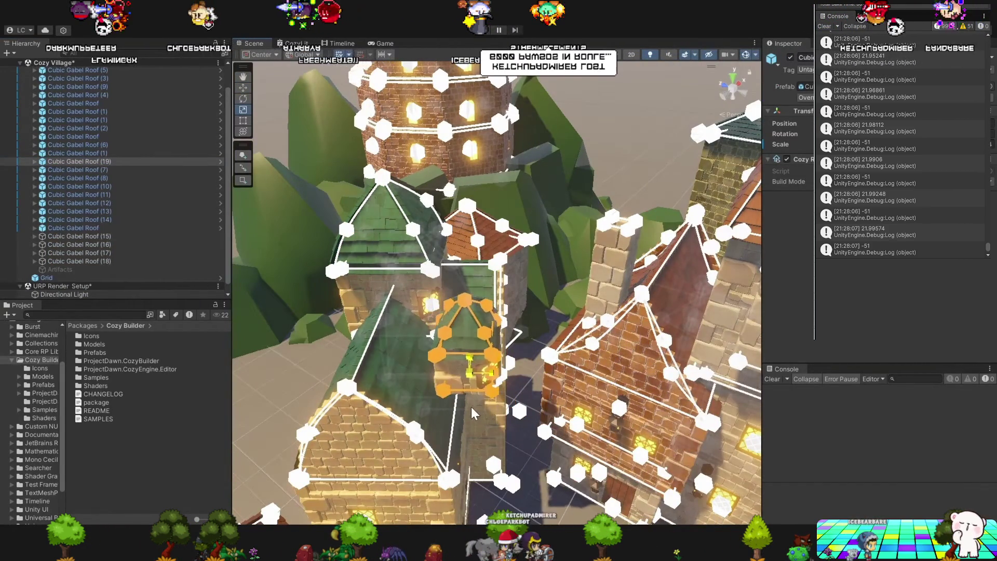
Keep watching the trailer through the tower edits to the finished Cozy Village stone-and-brick houses.
scroll(485, 400, "up", 3)
left_click(422, 351)
key("Delete")
left_click(423, 351)
scroll(424, 351, "down", 3)
mouse_move(418, 295)
left_mouse_down()
mouse_move(513, 353)
mouse_move(509, 338)
left_mouse_up()
key("w")
left_click(510, 338)
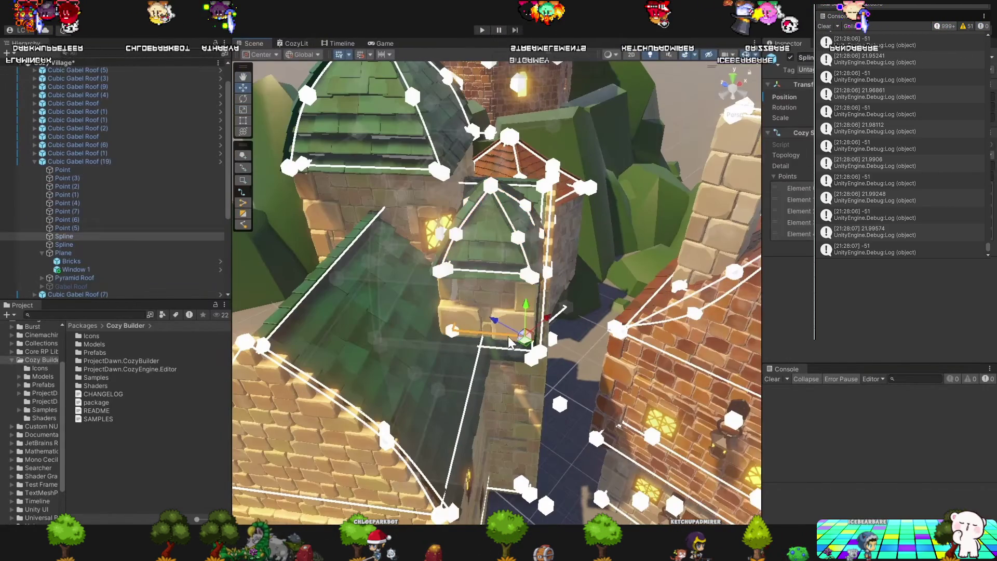
left_click(253, 197)
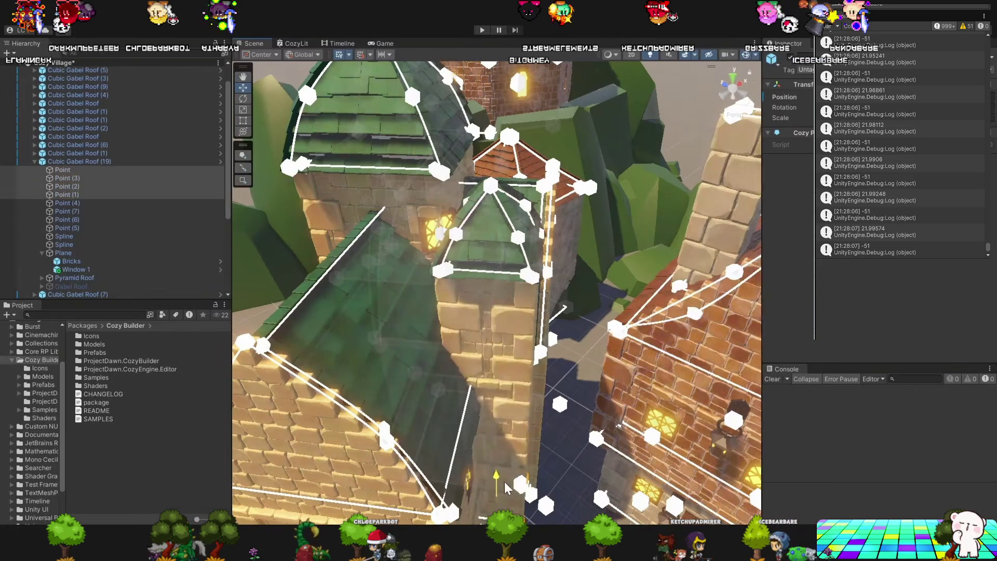
mouse_move(467, 364)
left_mouse_down()
mouse_move(387, 364)
mouse_move(384, 310)
mouse_move(444, 327)
left_mouse_up()
left_click(461, 226)
mouse_move(461, 225)
left_mouse_down()
mouse_move(519, 402)
mouse_move(535, 397)
mouse_move(534, 296)
left_mouse_up()
mouse_move(575, 418)
left_mouse_down()
mouse_move(580, 395)
mouse_move(400, 332)
left_mouse_up()
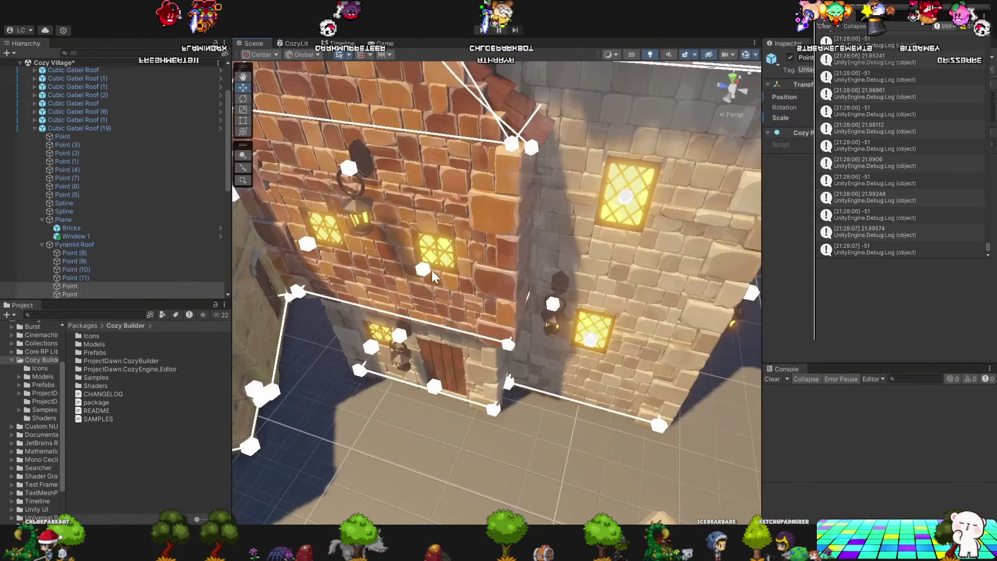
Continue watching the full-screen Cozy Builder trailer demo.
key("ctrl+d")
mouse_move(424, 271)
left_mouse_down()
mouse_move(439, 157)
mouse_move(400, 250)
mouse_move(405, 281)
left_mouse_up()
key("ctrl+d")
left_click(356, 213)
key("ctrl+d")
mouse_move(356, 213)
left_mouse_down()
mouse_move(482, 198)
mouse_move(560, 212)
left_mouse_up()
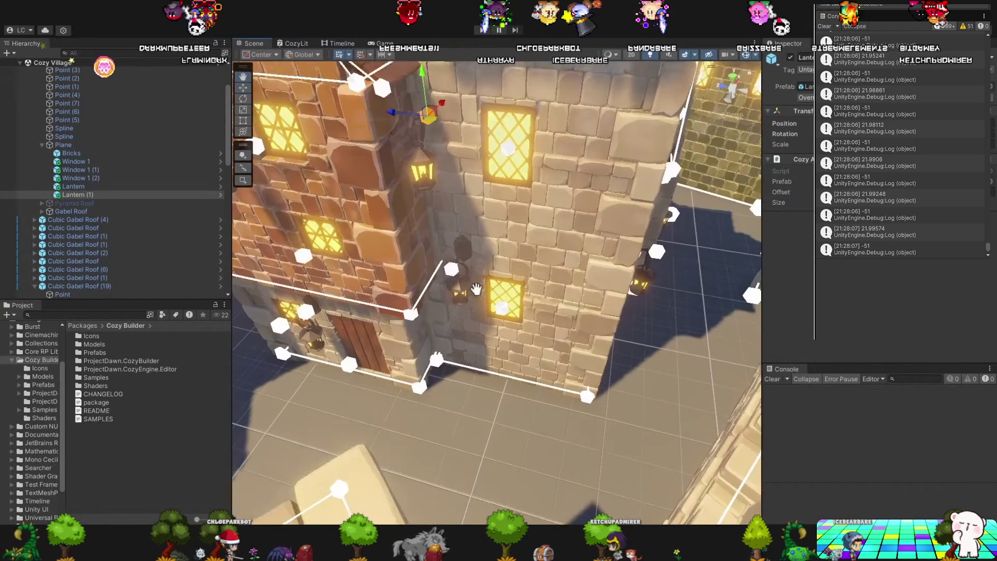
left_click(351, 363)
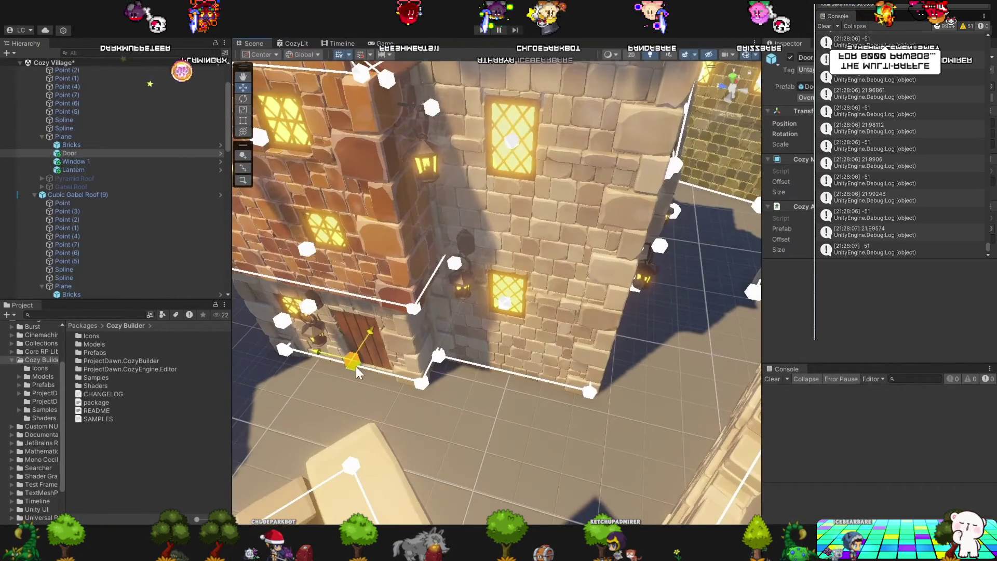
mouse_move(354, 363)
left_mouse_down()
mouse_move(428, 342)
mouse_move(357, 338)
left_mouse_up()
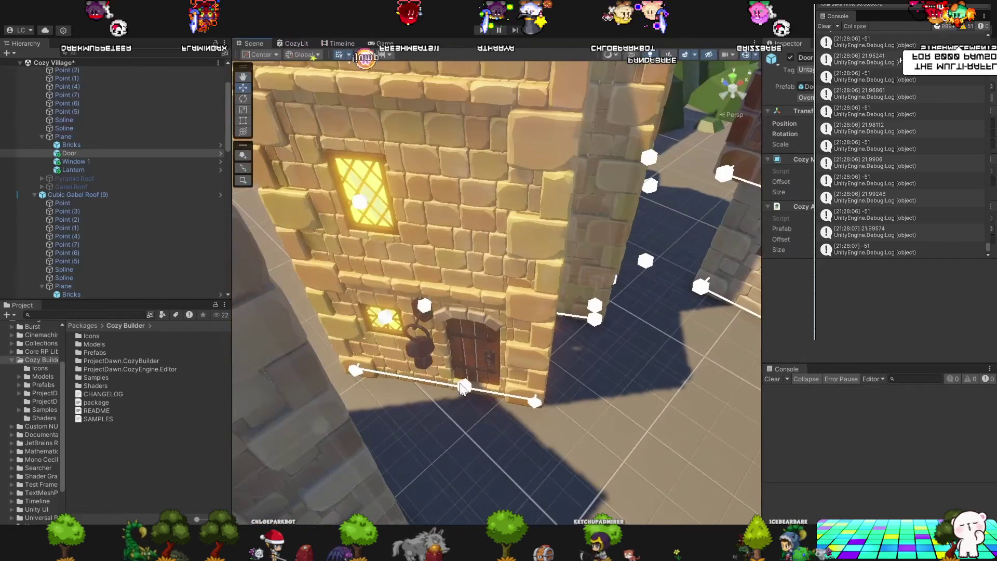
left_click(473, 394)
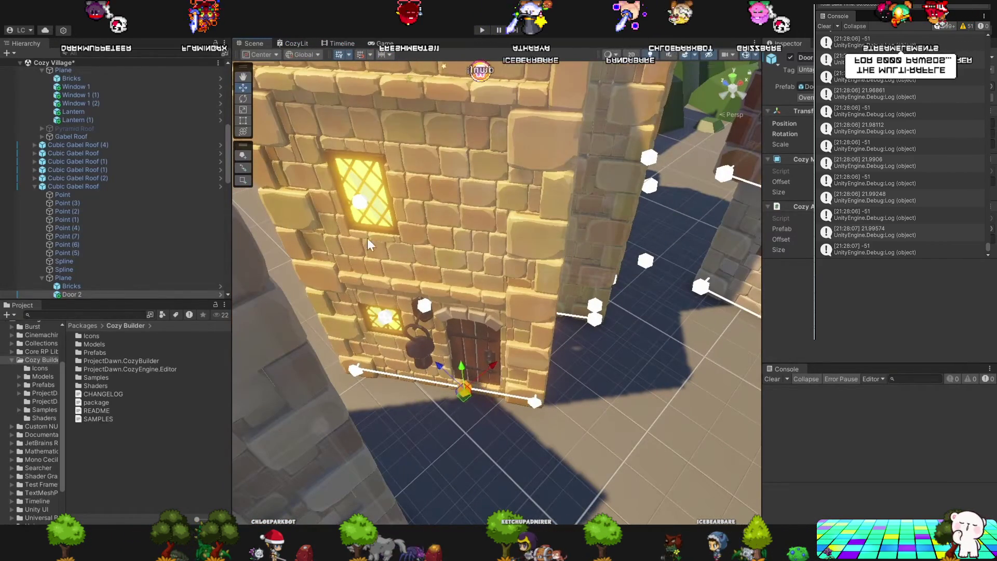
left_click(360, 207)
key("f")
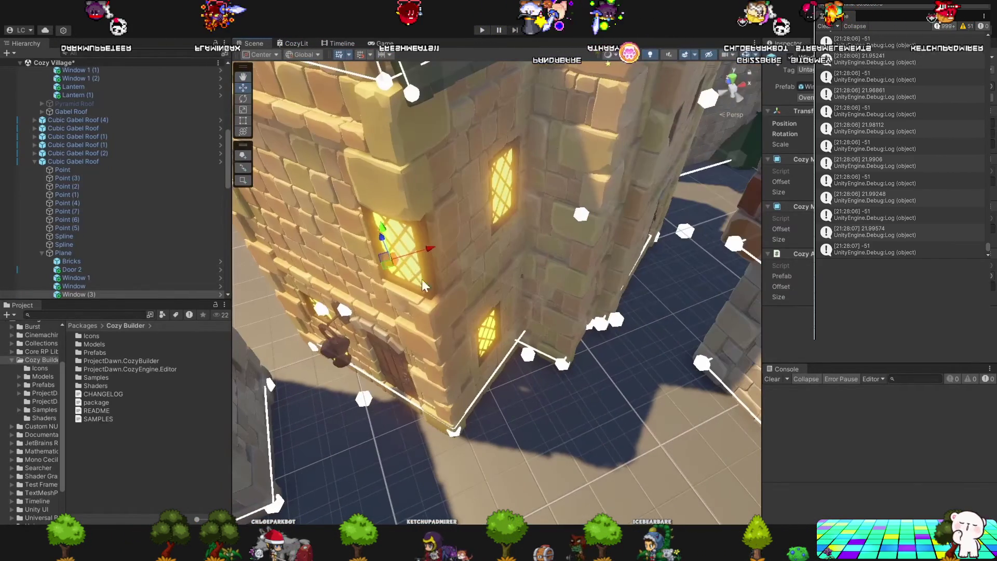
mouse_move(434, 283)
left_mouse_down()
mouse_move(419, 270)
mouse_move(502, 333)
mouse_move(502, 321)
mouse_move(673, 306)
mouse_move(518, 347)
left_mouse_up()
left_click(509, 348)
left_click_drag(459, 299, 463, 323)
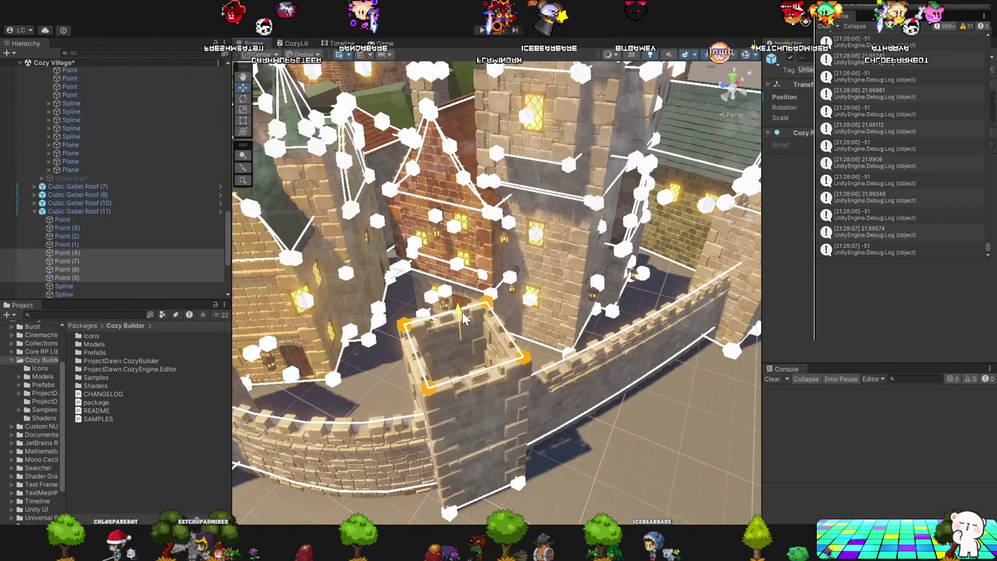
mouse_move(466, 326)
left_mouse_down()
mouse_move(541, 303)
mouse_move(434, 352)
left_mouse_up()
Pause the Cozy Builder trailer at 1:55 of 3:21 and leave full screen.
left_click(434, 350)
left_click(619, 188)
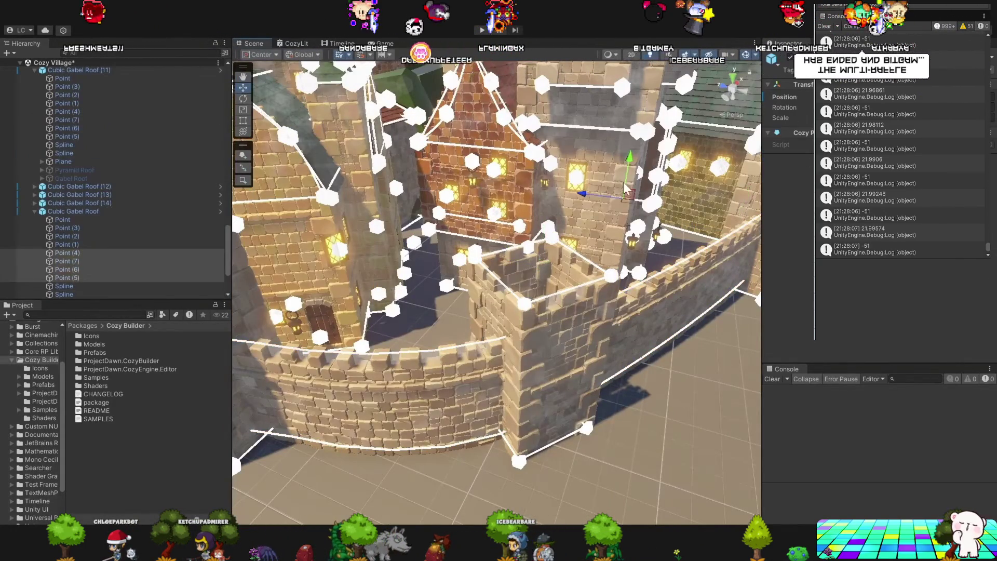
mouse_move(622, 177)
left_mouse_down()
mouse_move(620, 159)
mouse_move(557, 267)
mouse_move(578, 289)
mouse_move(458, 293)
left_mouse_up()
left_click(458, 292)
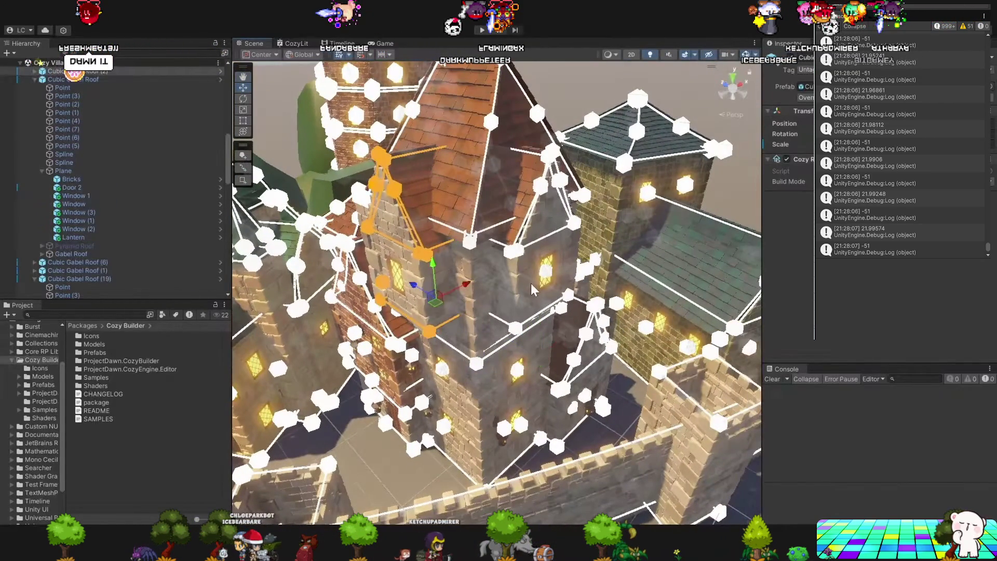
left_click(443, 283)
left_click(451, 287)
left_click(446, 294)
left_click(446, 289)
mouse_move(445, 289)
left_mouse_down()
mouse_move(535, 345)
mouse_move(480, 336)
left_mouse_up()
scroll(83, 145, "up", 5)
left_click(71, 86)
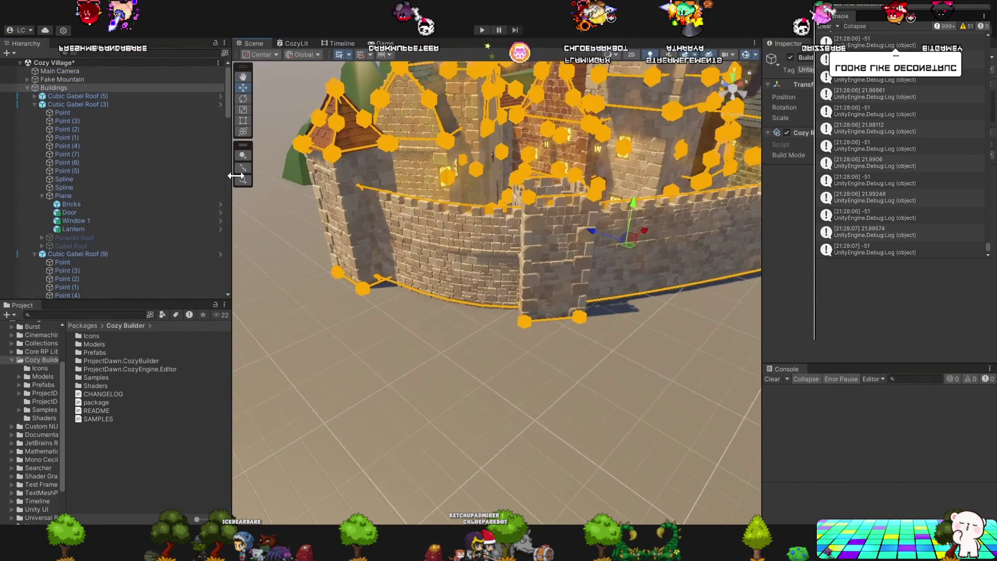
left_click(301, 194)
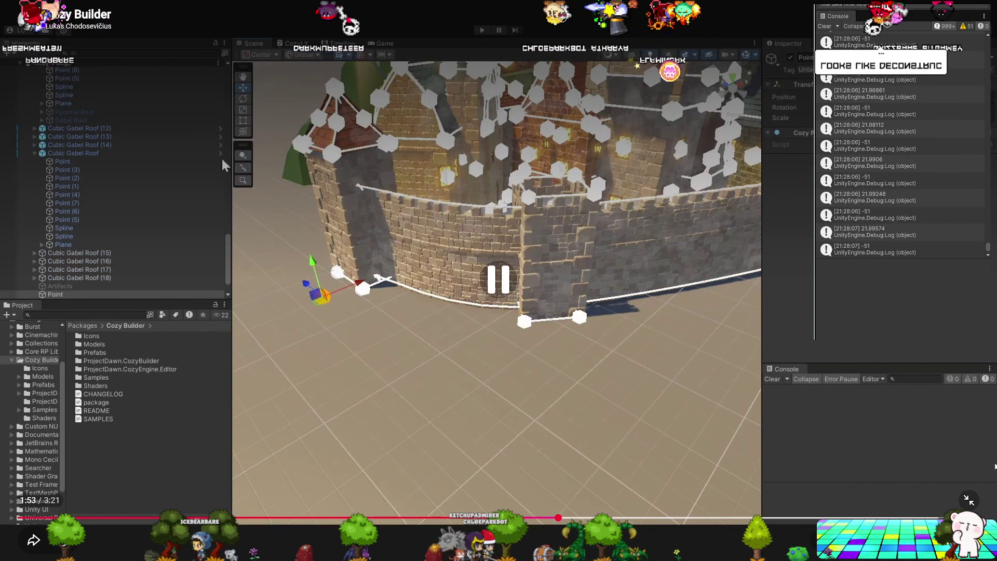
key("Escape")
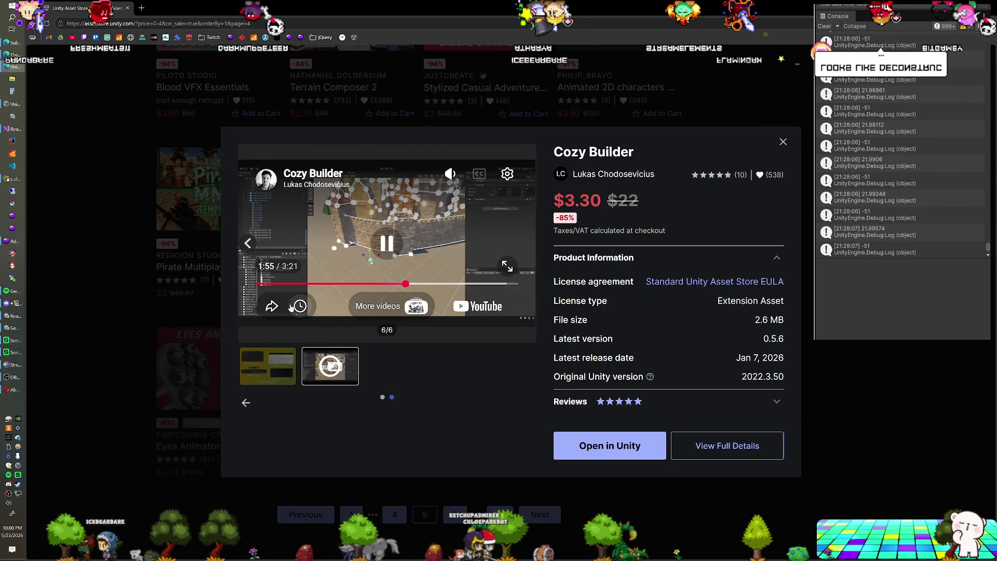
Close the Cozy Builder Quick Look, back to the page 5 grid ending with ORION at $3.57.
left_click(806, 194)
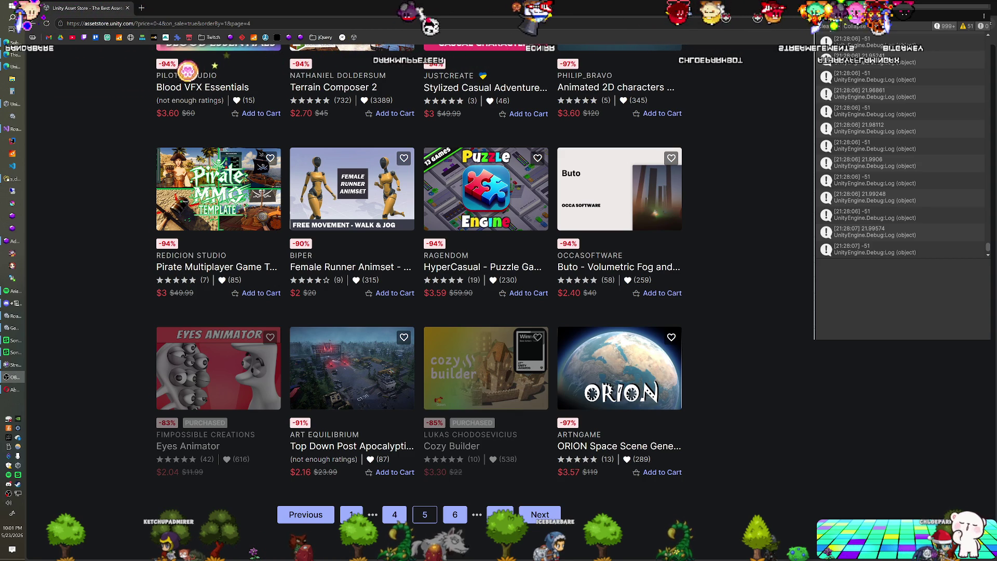
Go to page 6 of the sale results (121–144 of 258) and scroll down from Pixel Art Full GUI.
mouse_move(212, 163)
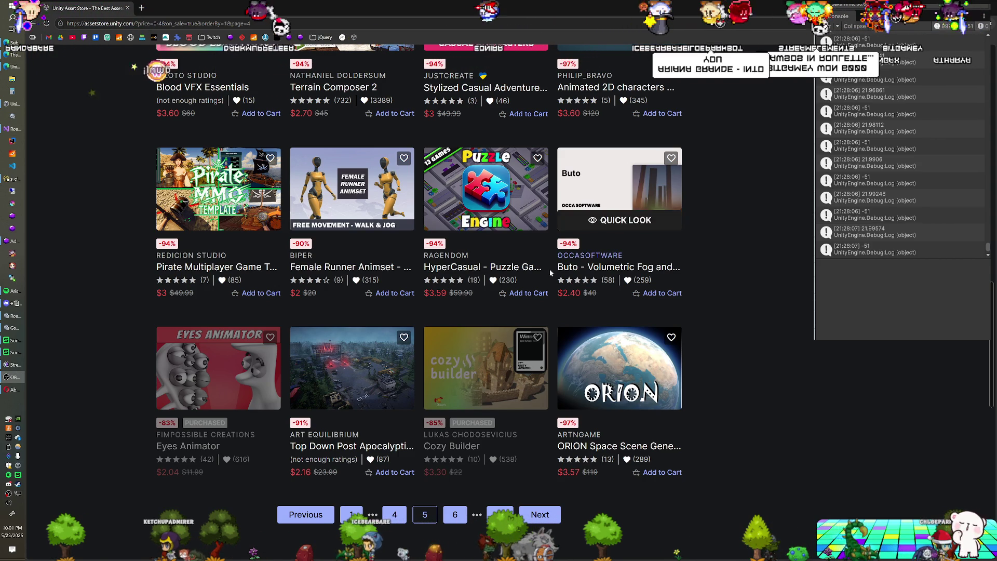
mouse_move(469, 379)
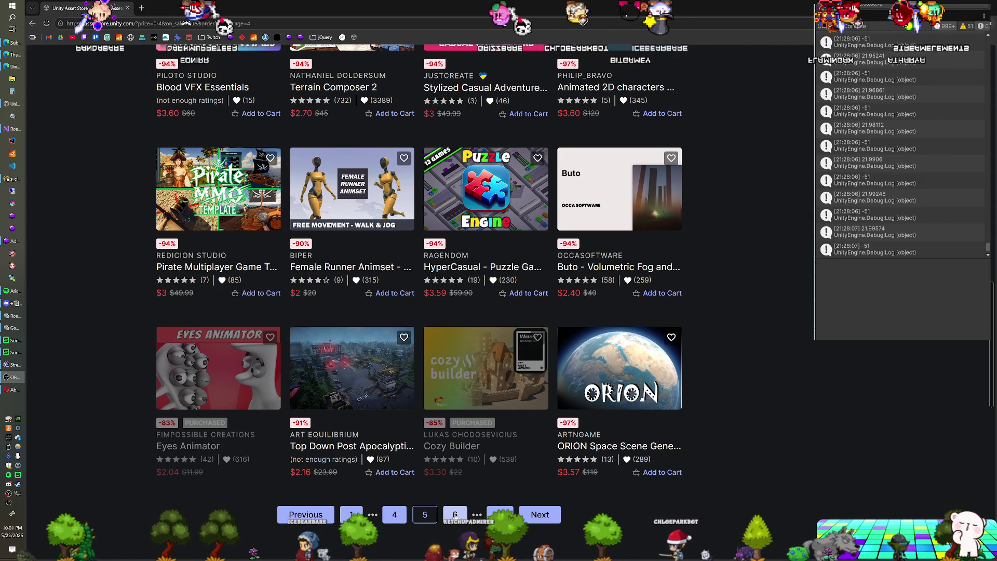
left_click(455, 514)
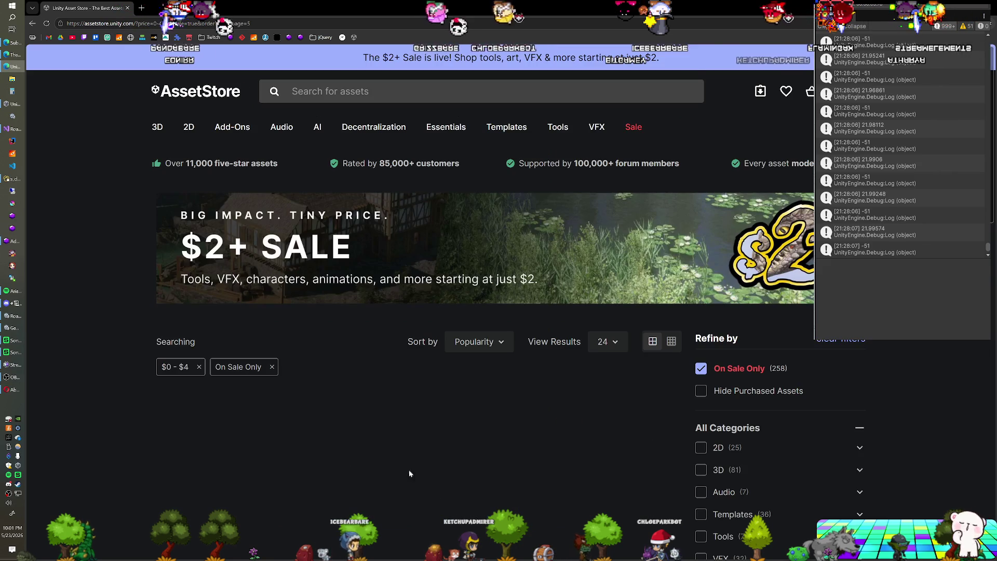
scroll(111, 289, "down", 3)
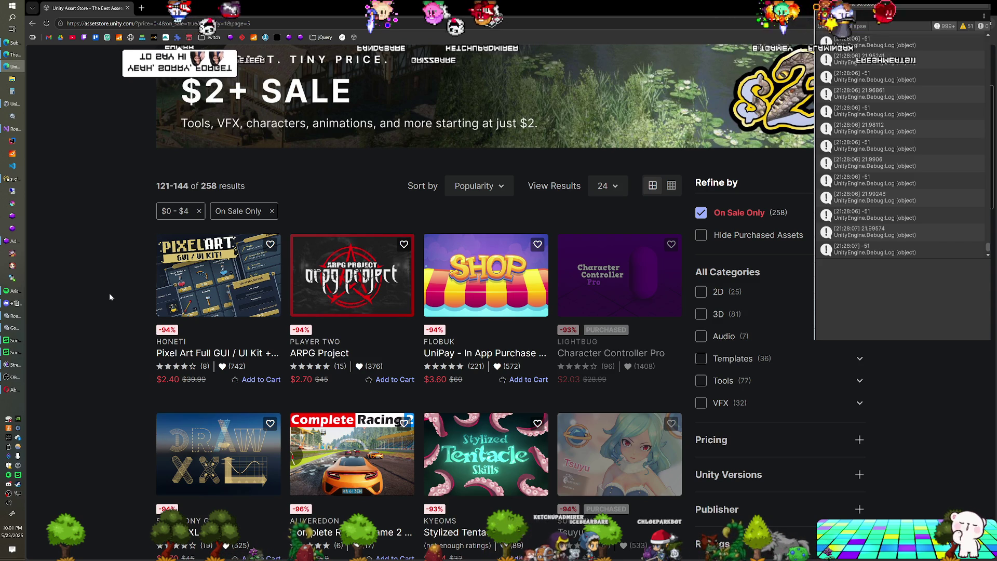
scroll(109, 293, "down", 2)
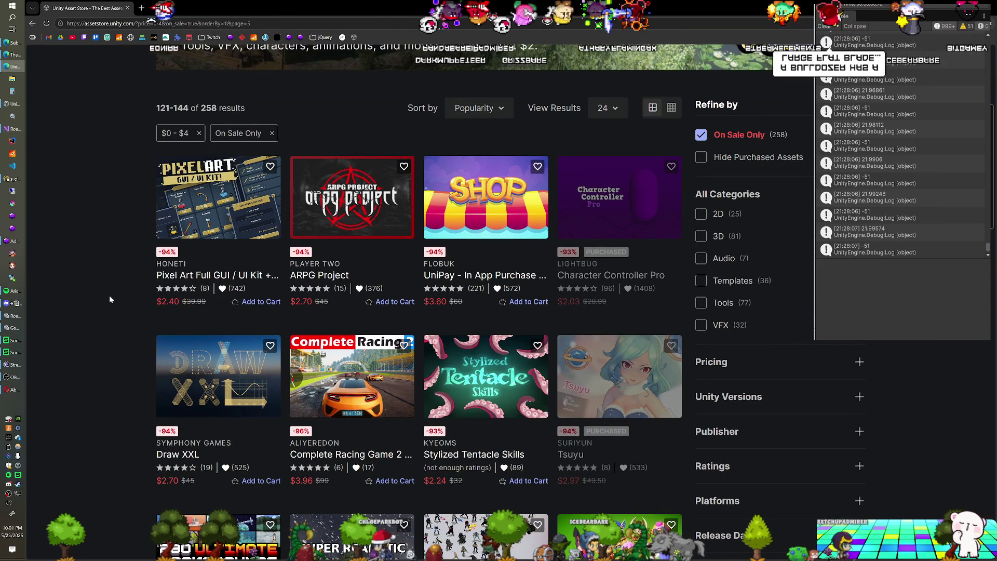
scroll(110, 300, "down", 1)
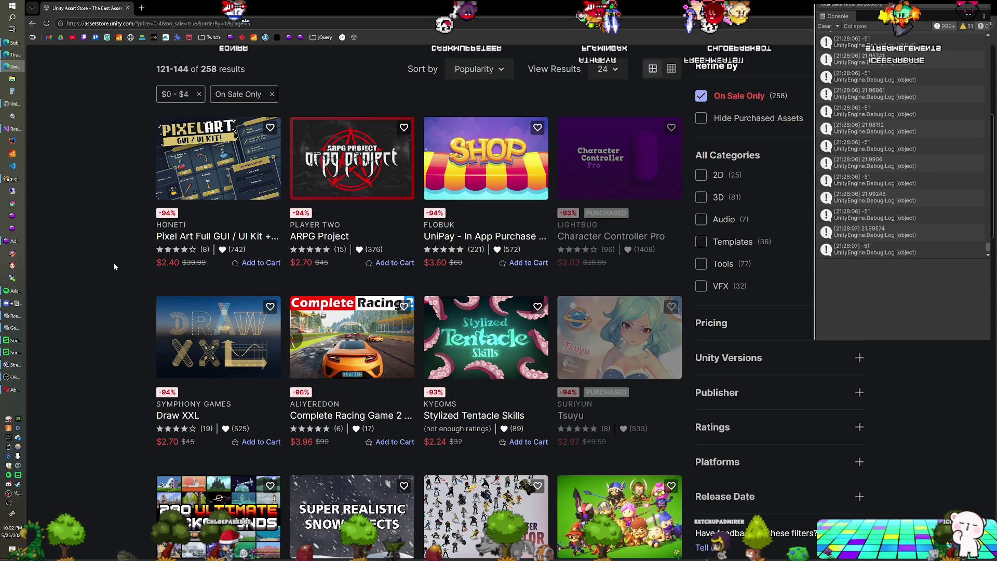
scroll(114, 267, "down", 1)
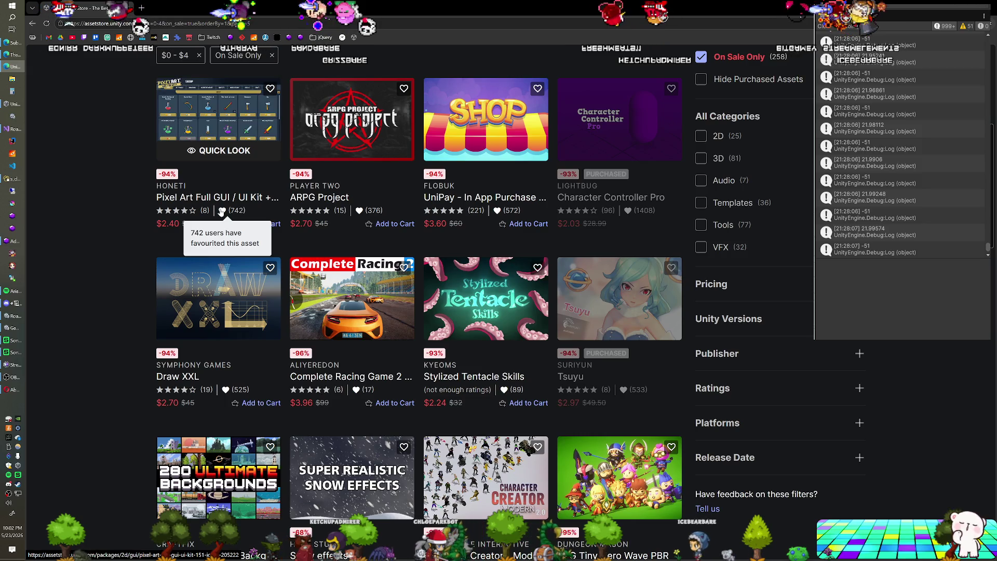
Scroll through the rest of page 6's sale assets down to the pagination bar.
scroll(120, 234, "down", 2)
scroll(119, 238, "down", 1)
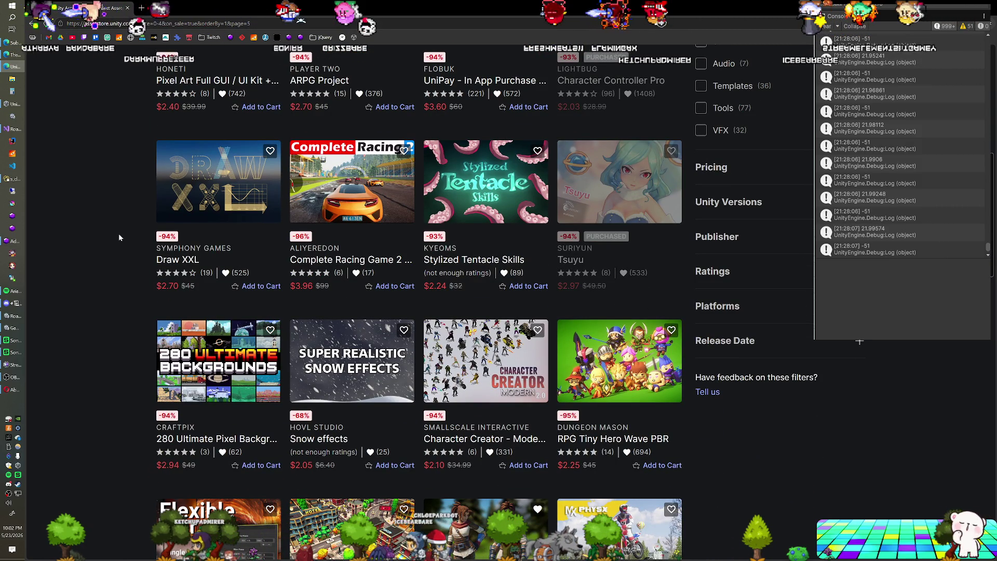
scroll(119, 237, "down", 1)
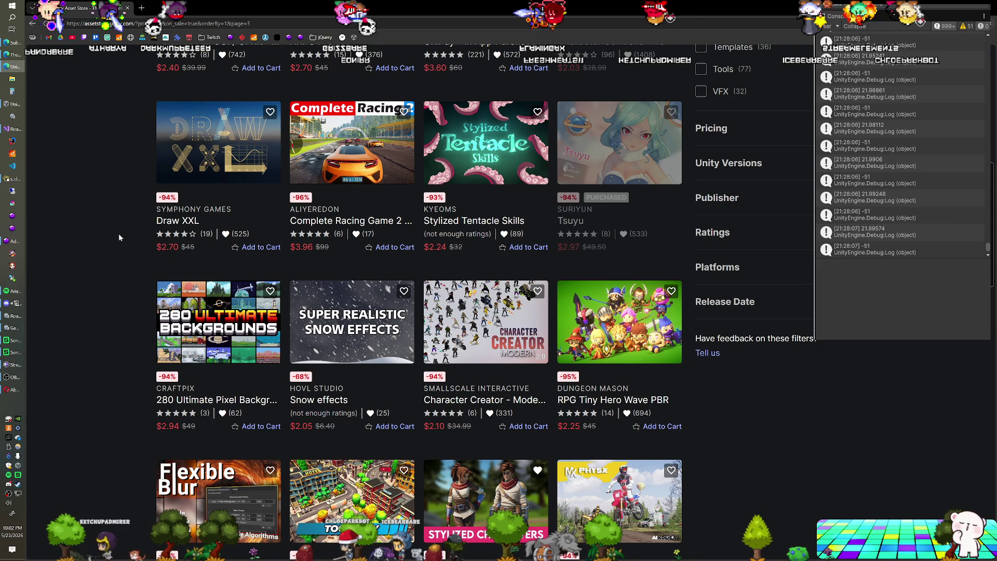
scroll(119, 238, "down", 2)
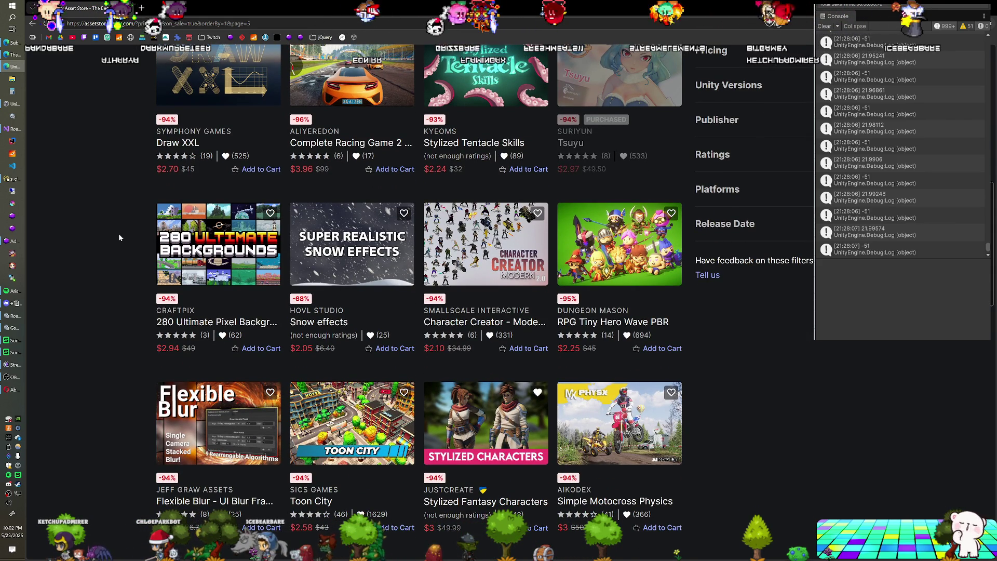
scroll(119, 238, "down", 1)
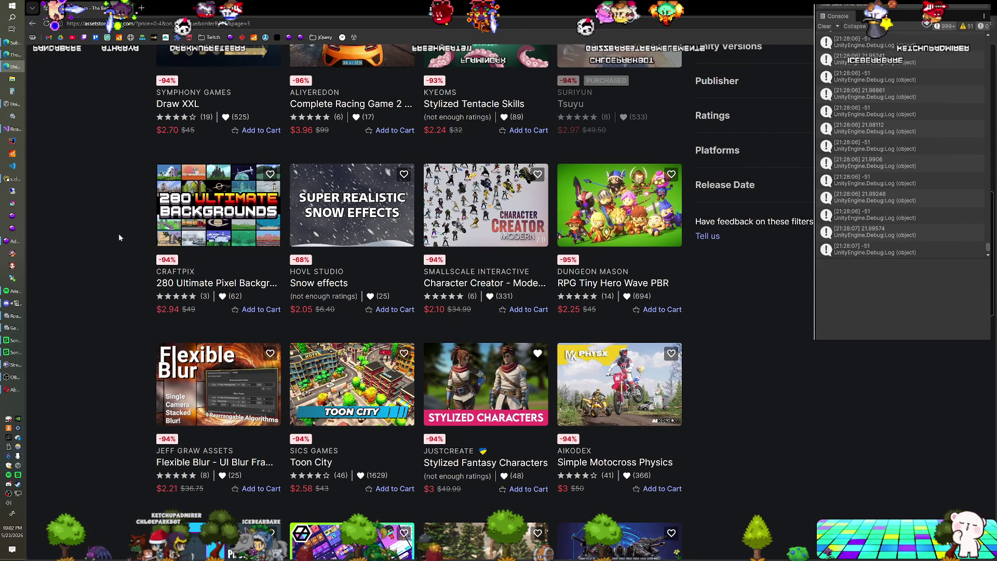
scroll(119, 237, "down", 3)
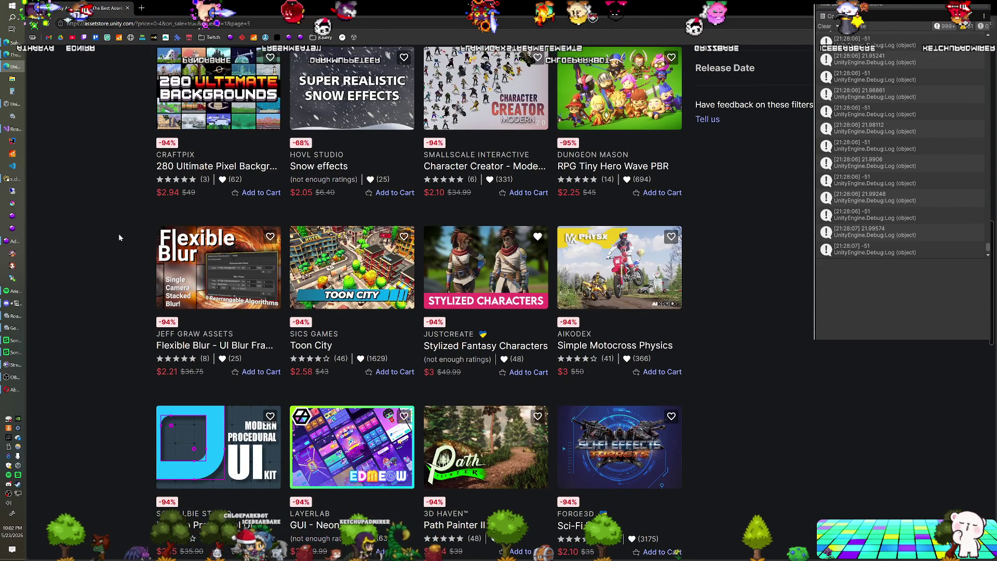
scroll(118, 237, "up", 2)
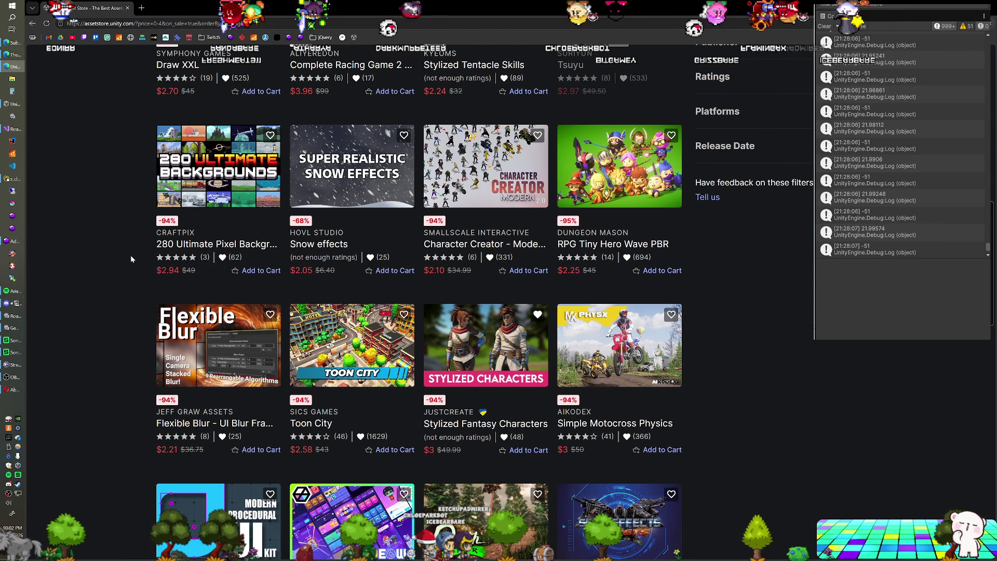
scroll(131, 259, "down", 2)
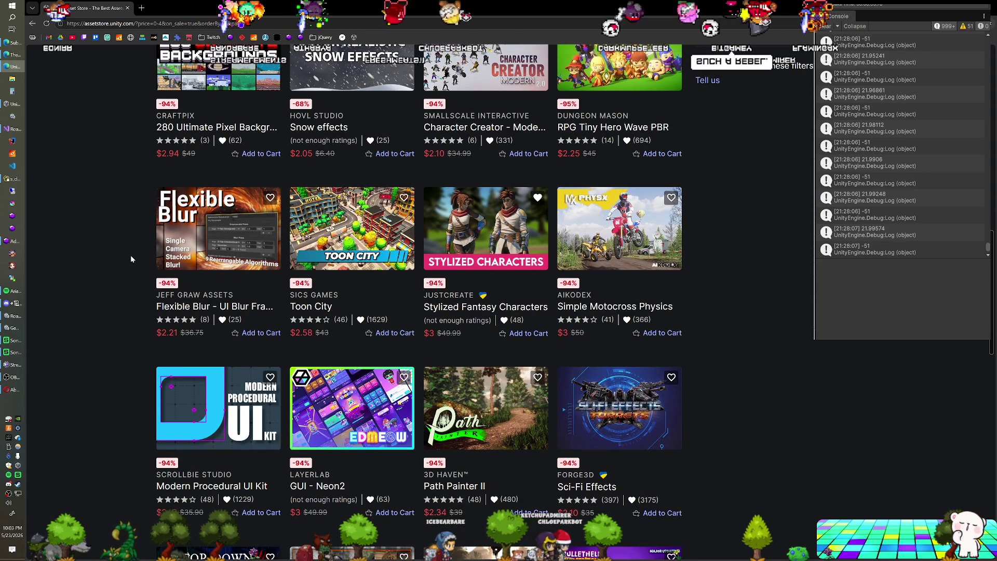
scroll(131, 257, "down", 1)
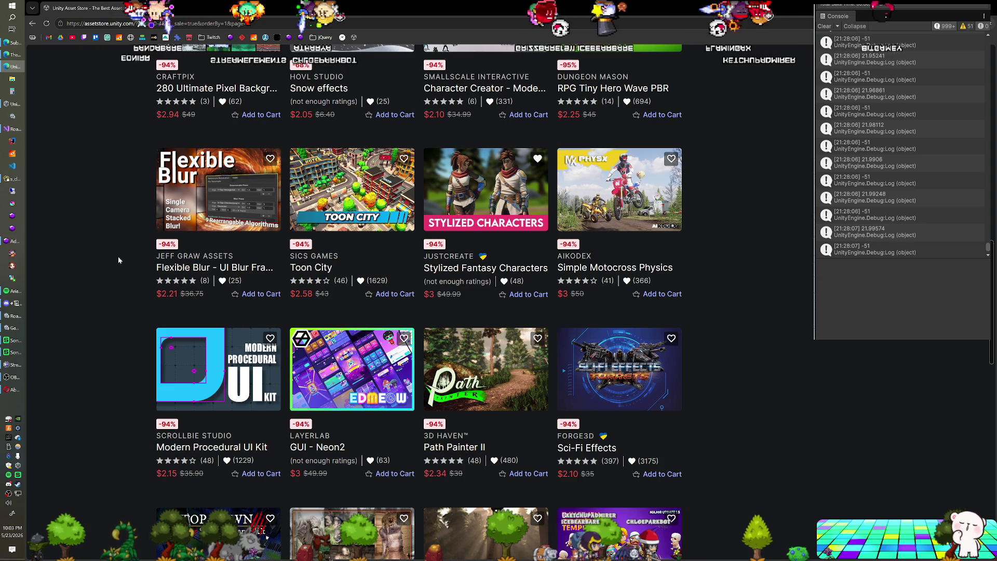
scroll(118, 260, "down", 1)
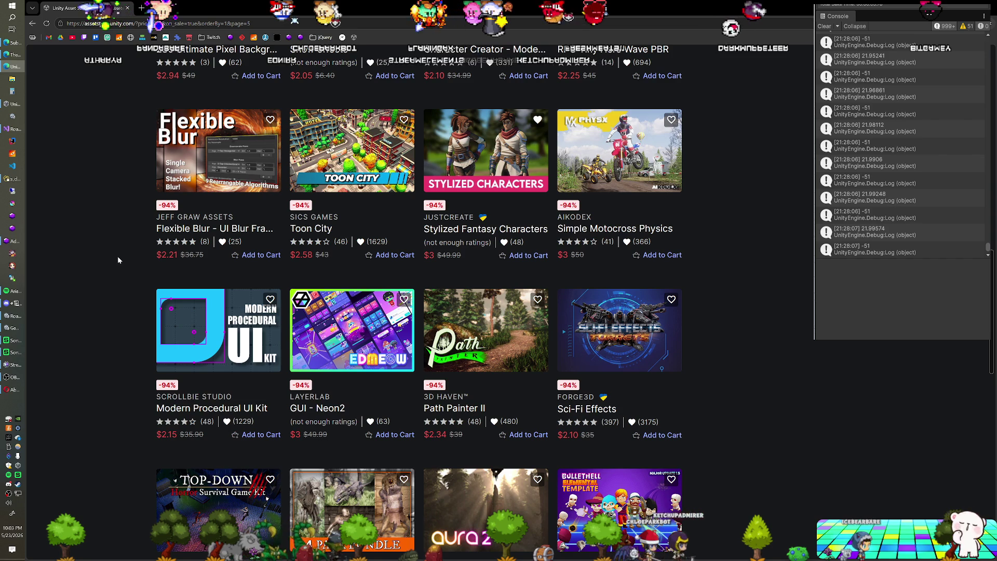
scroll(118, 259, "down", 3)
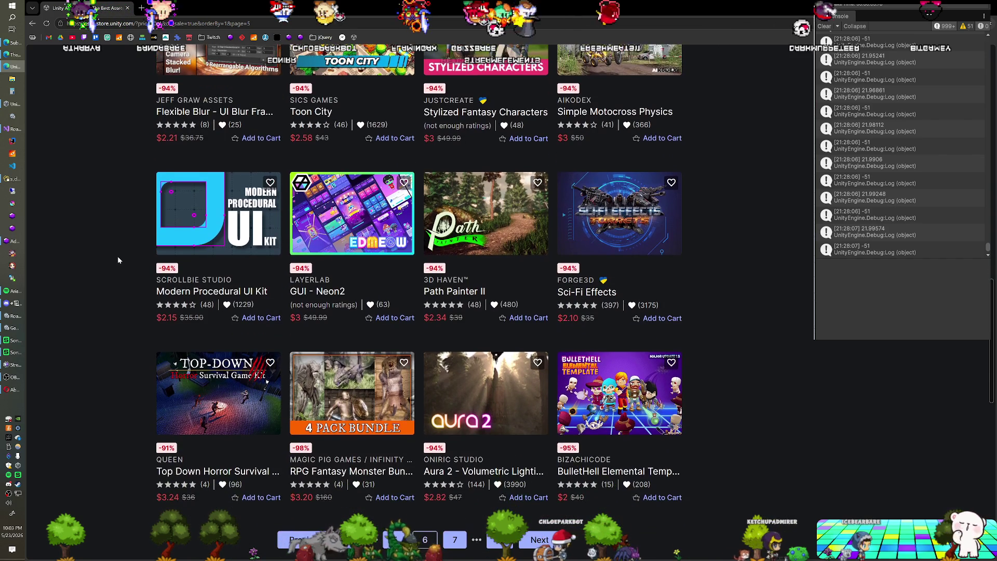
scroll(118, 259, "down", 2)
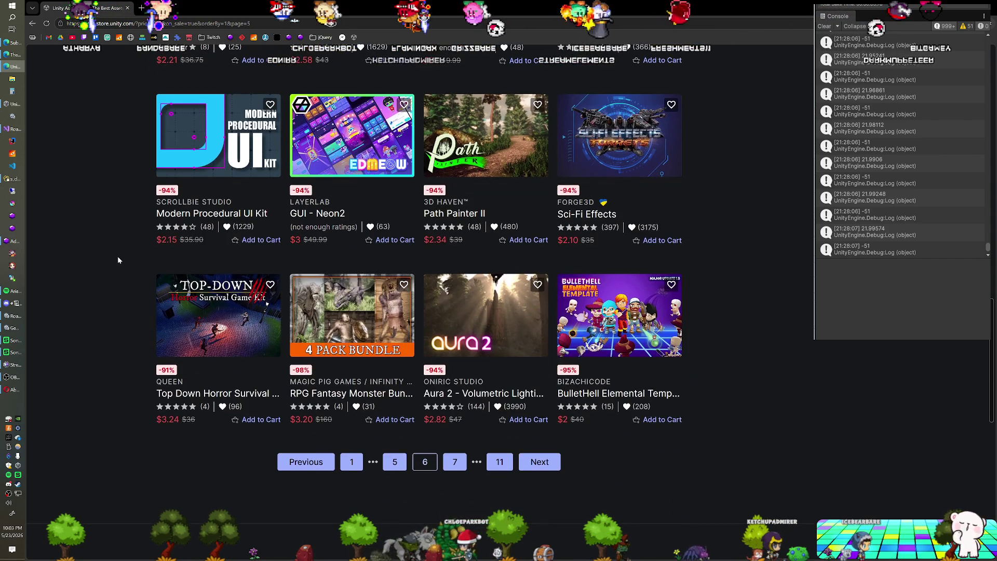
scroll(118, 259, "down", 1)
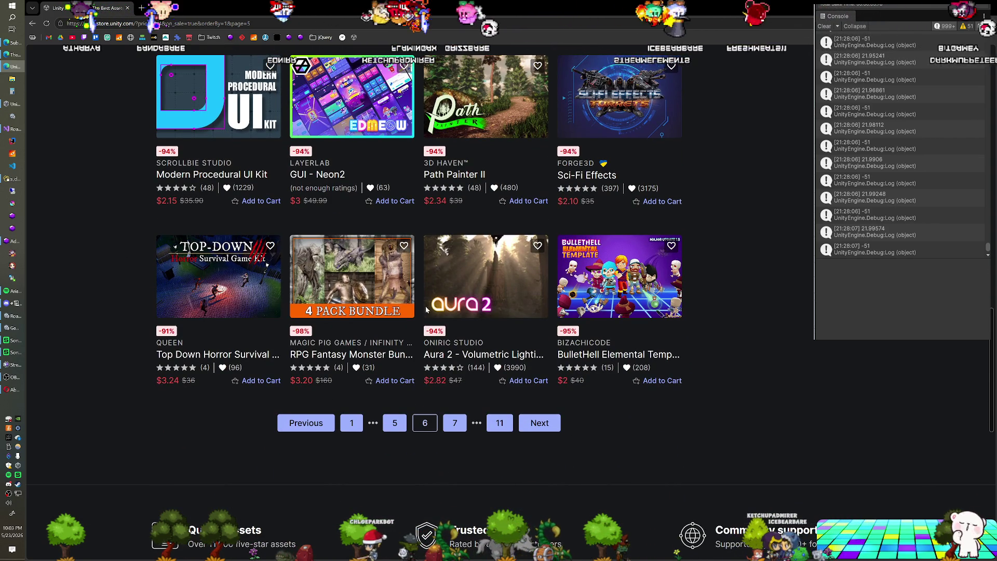
Go to page 7, results 145–168 led by Frank Platformer 2 at $3.
left_click(456, 422)
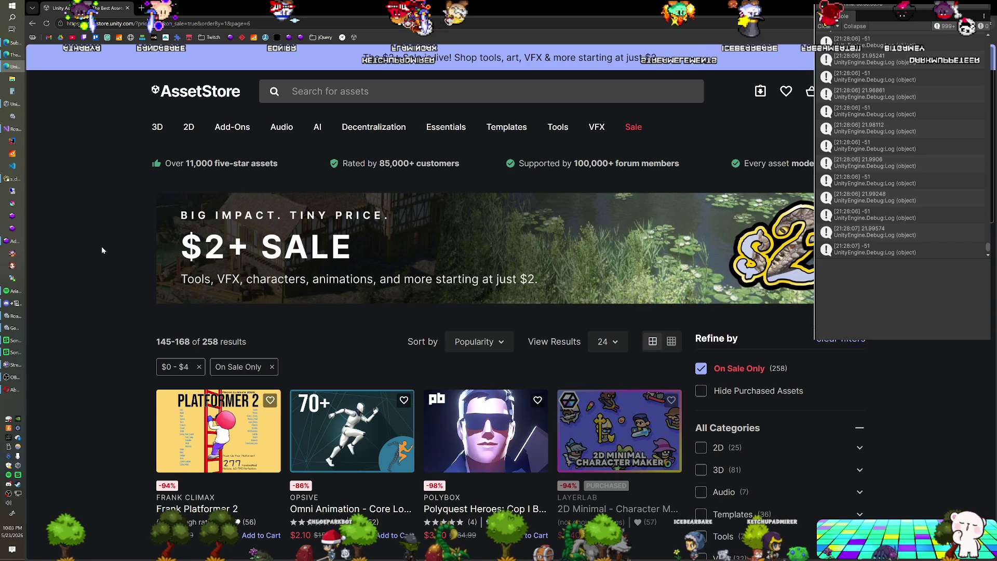
scroll(102, 248, "down", 5)
scroll(102, 247, "down", 2)
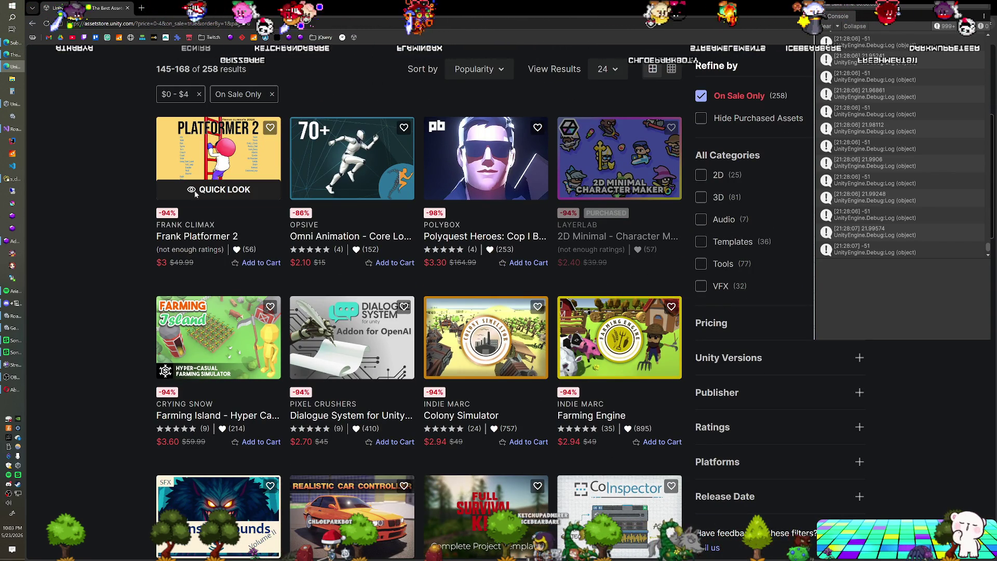
Open Frank Platformer 2's Quick Look and play its preview video full screen.
left_click(195, 194)
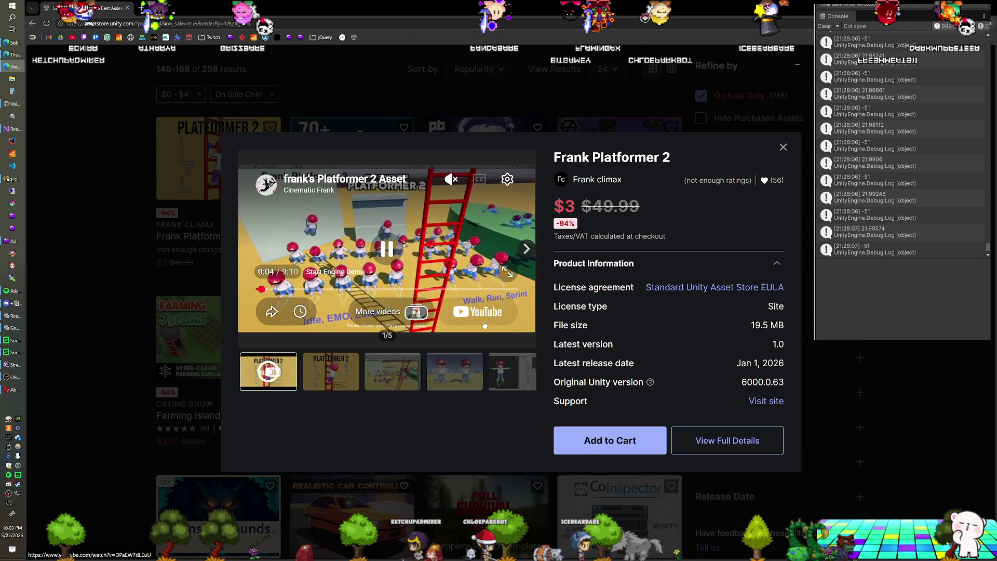
left_click(507, 271)
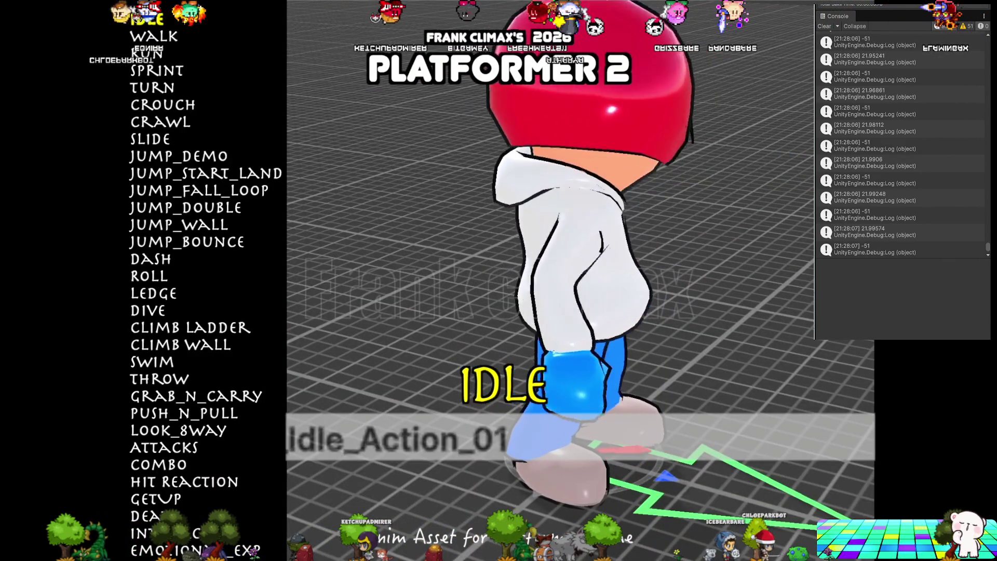
Pause the preview video and add Frank Platformer 2 ($3) to the cart.
left_click(141, 196)
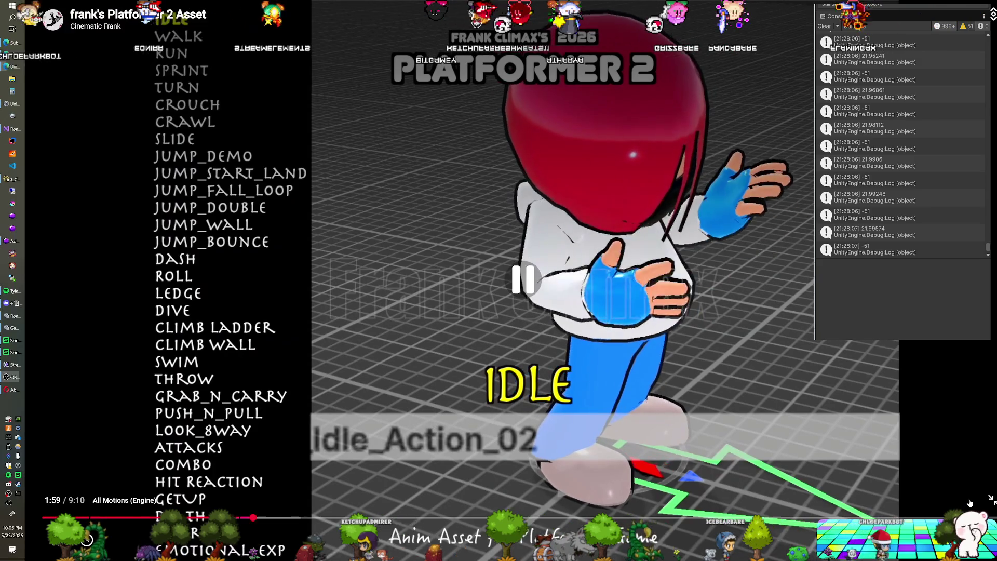
left_click(990, 500)
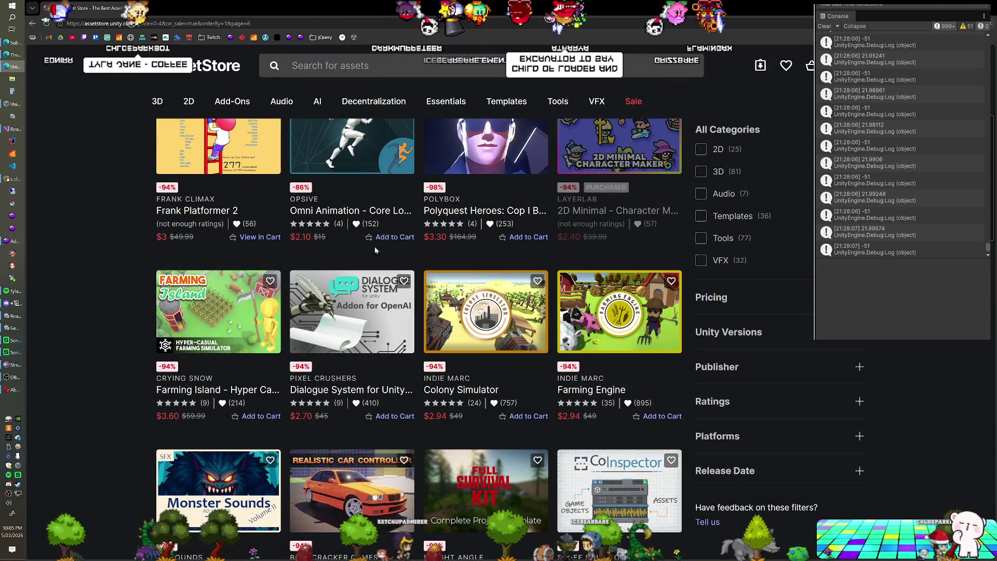
scroll(350, 244, "down", 1)
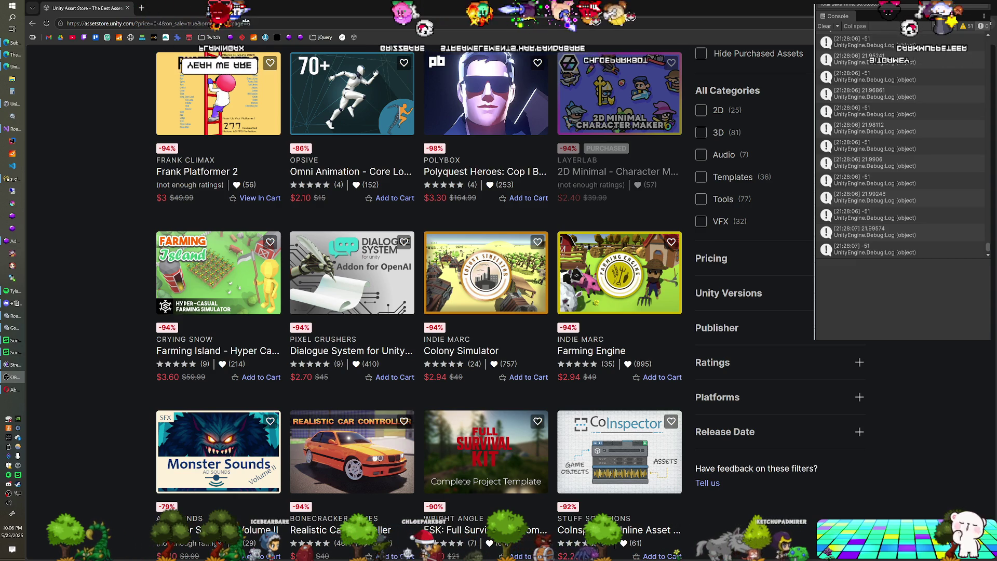
Scroll down the page 7 sale results to the $3 StackCraft - Card Stacking listing.
scroll(119, 277, "down", 3)
scroll(119, 276, "down", 2)
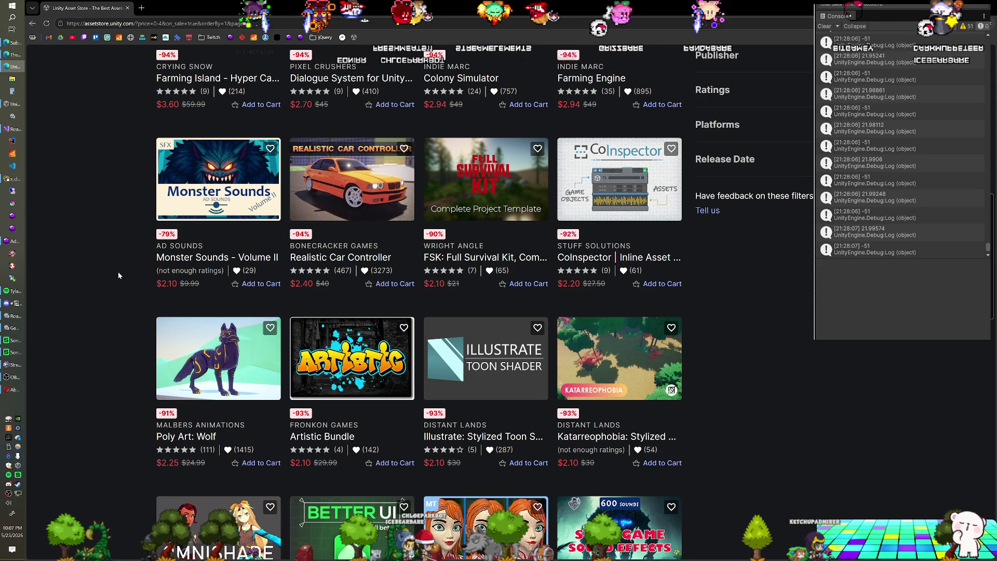
scroll(114, 266, "down", 2)
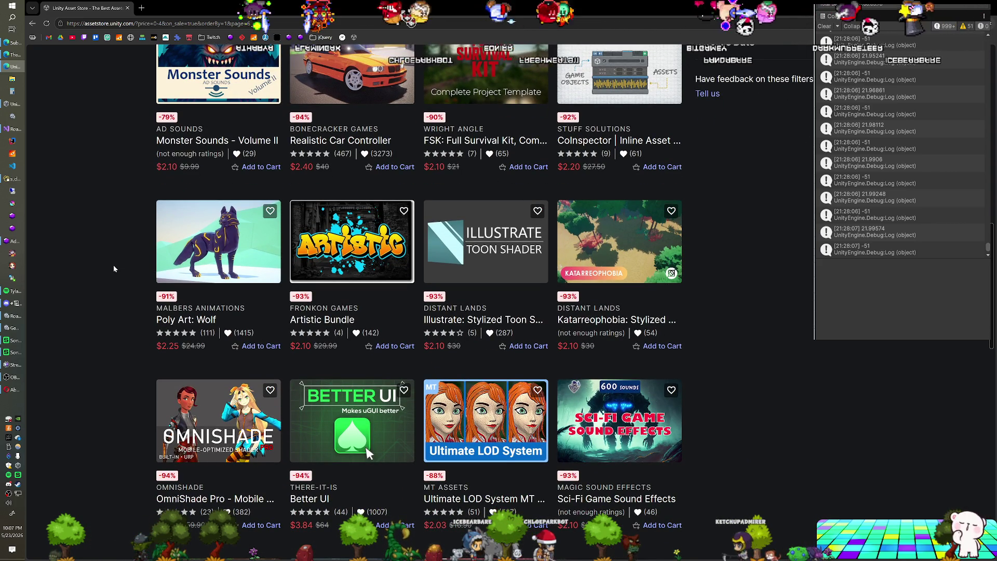
scroll(114, 267, "down", 2)
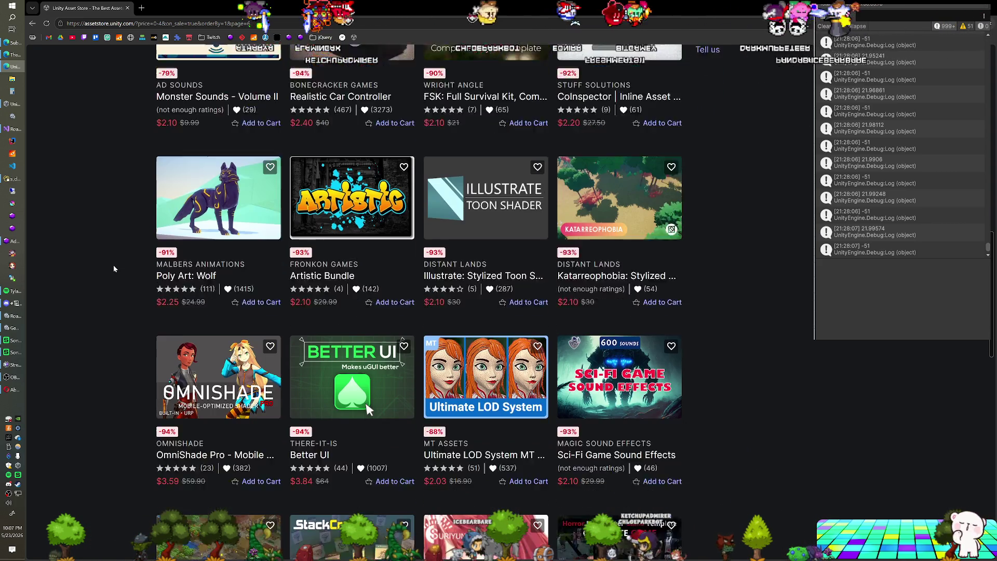
scroll(115, 269, "down", 1)
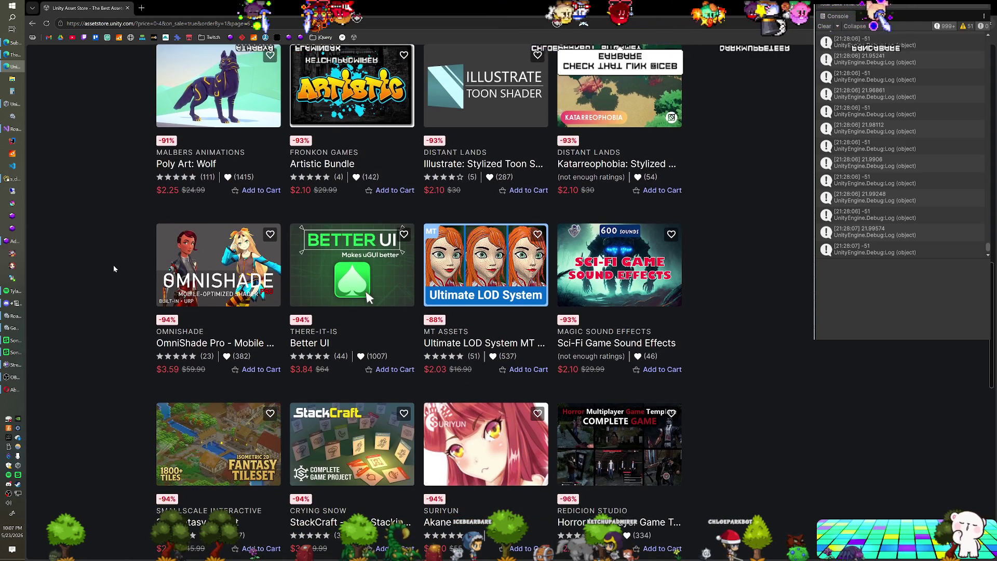
scroll(115, 269, "down", 2)
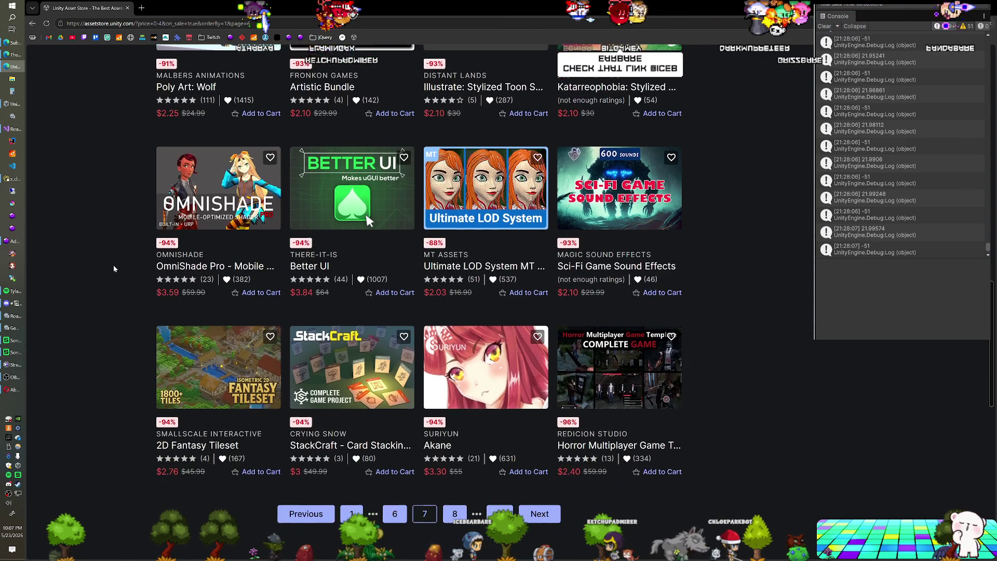
scroll(114, 268, "down", 2)
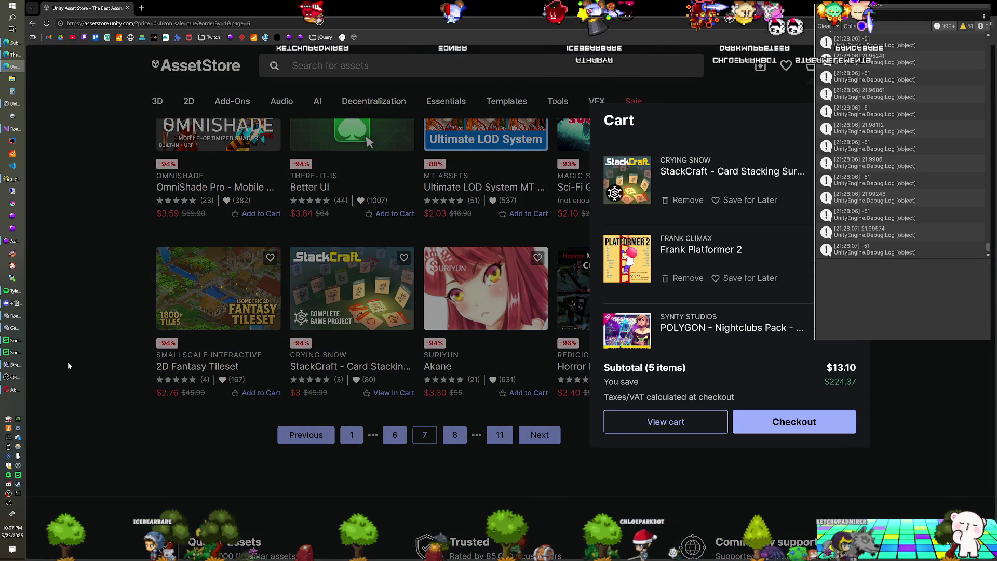
Close the cart drawer and jump to page 8 of the sale results.
left_click(68, 367)
left_click(455, 435)
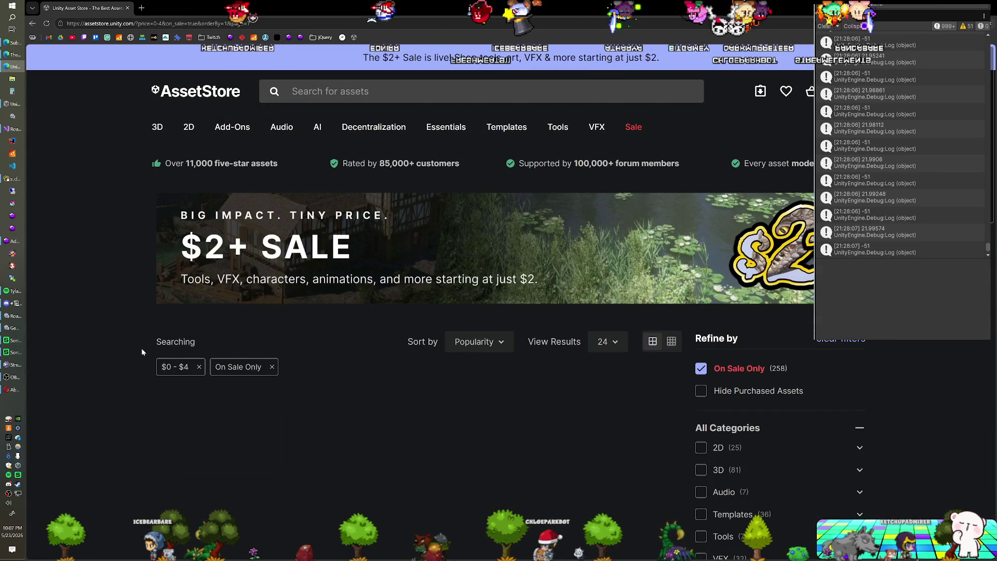
scroll(105, 341, "down", 5)
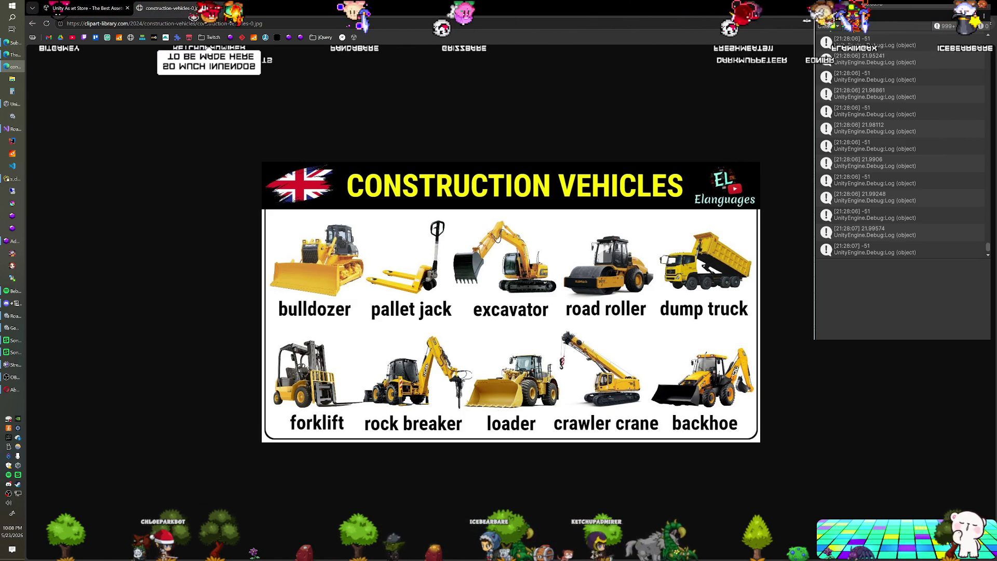
Close the construction-vehicles-0.jpg image tab to return to the Asset Store sale list.
key("ctrl+w")
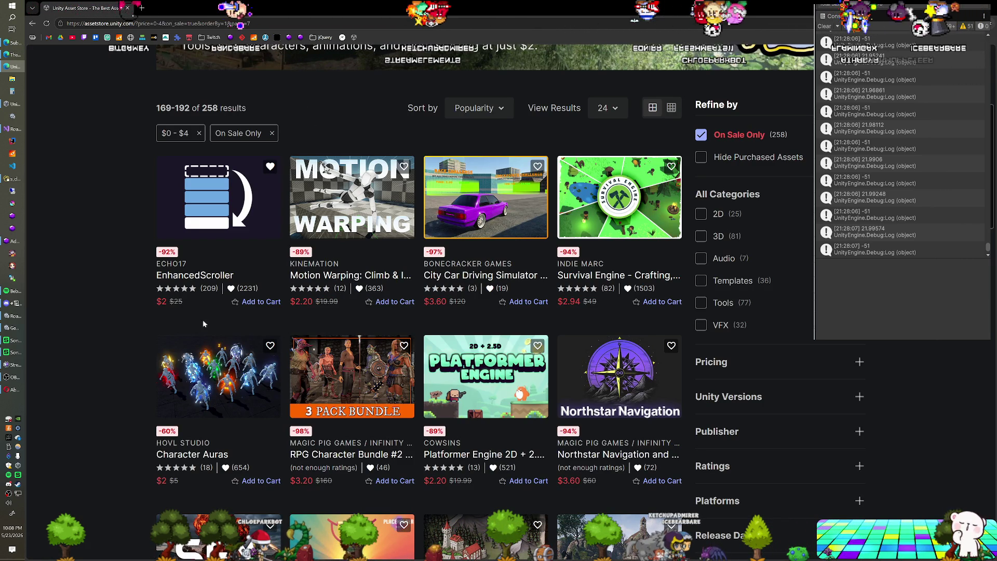
scroll(106, 322, "down", 3)
scroll(103, 325, "down", 3)
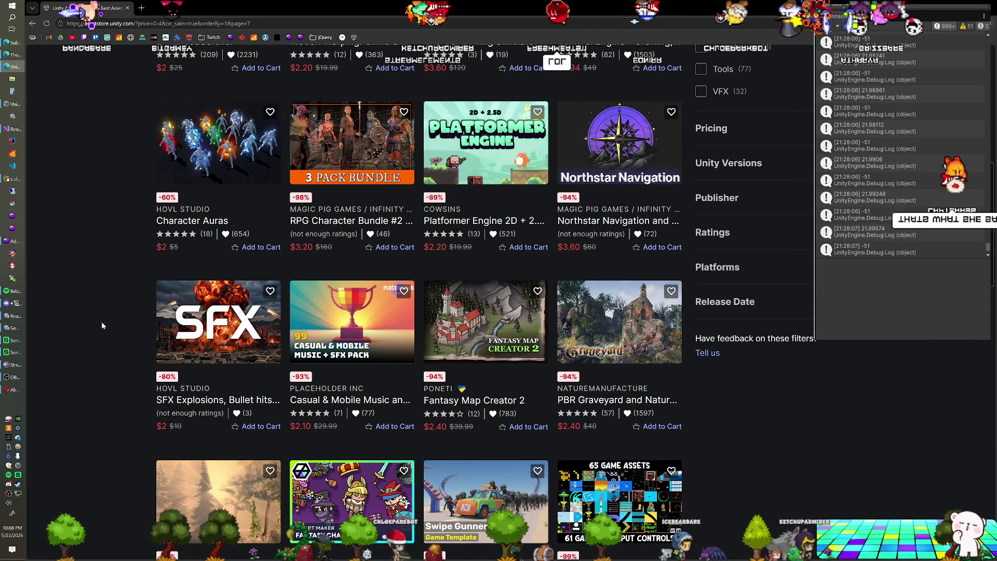
mouse_move(650, 188)
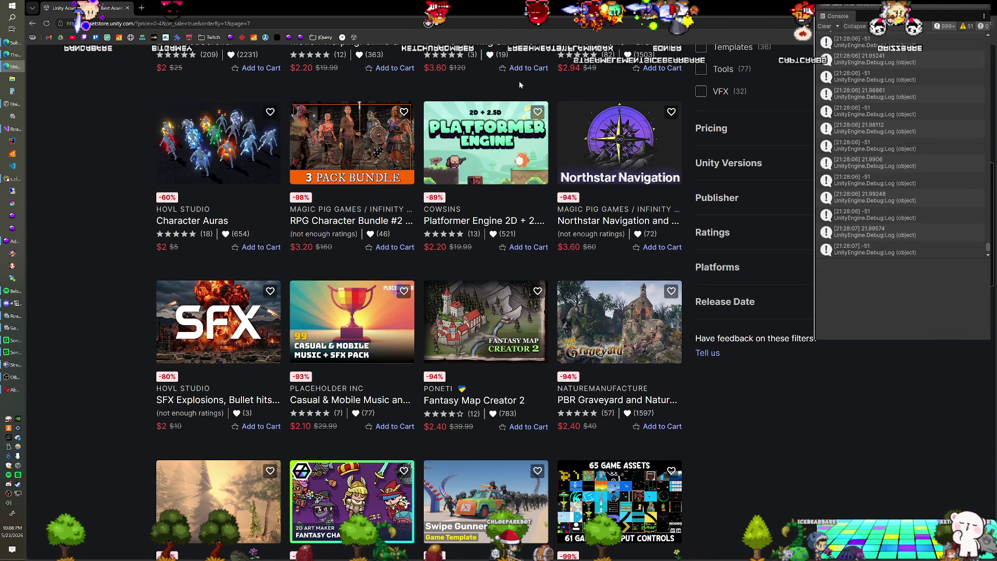
scroll(89, 205, "down", 1)
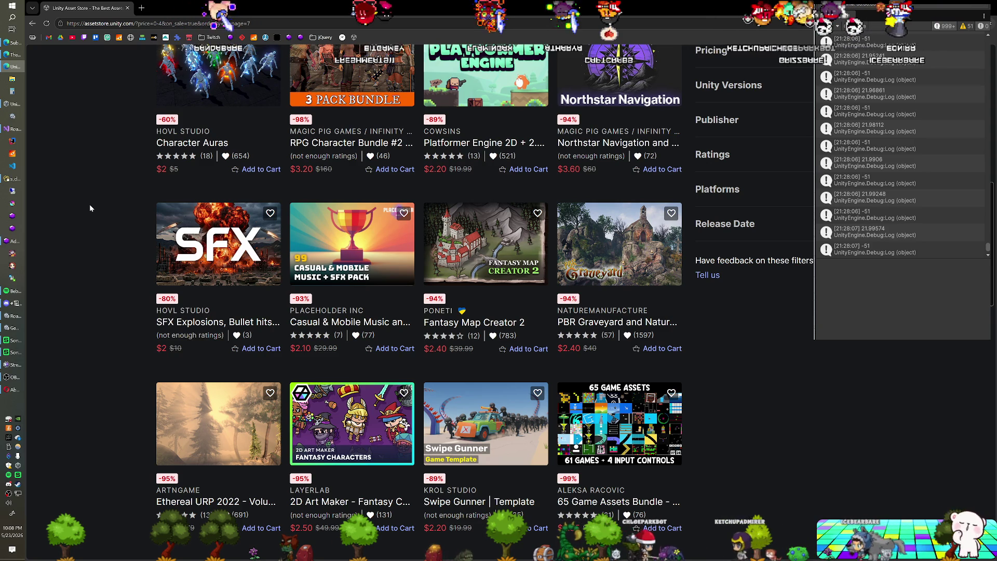
scroll(90, 205, "down", 1)
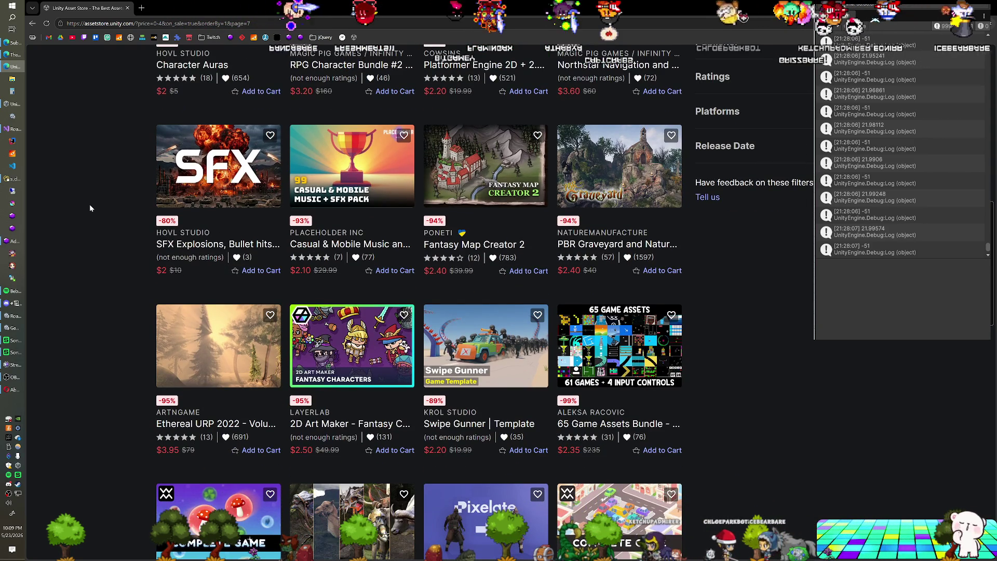
scroll(90, 207, "down", 1)
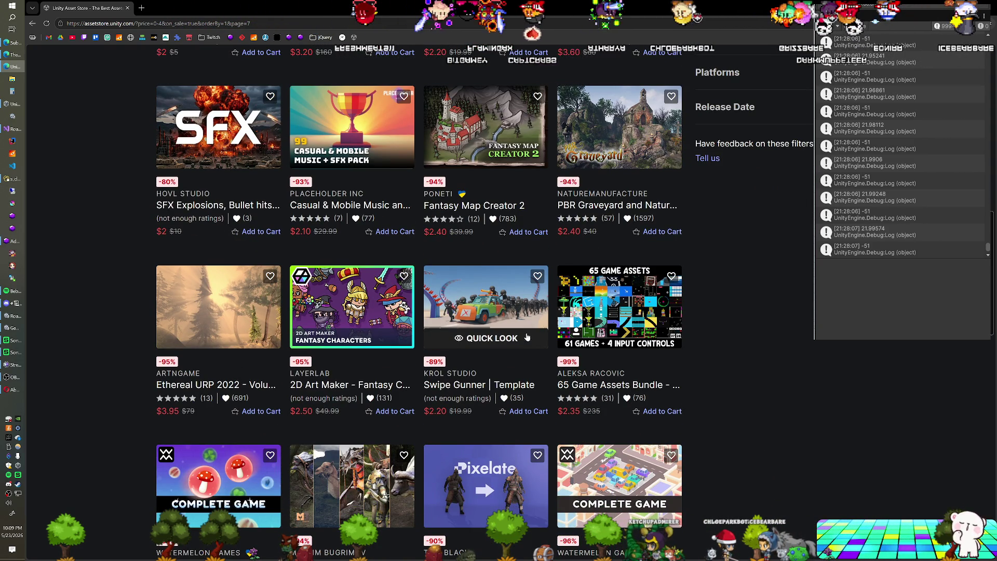
left_click(493, 338)
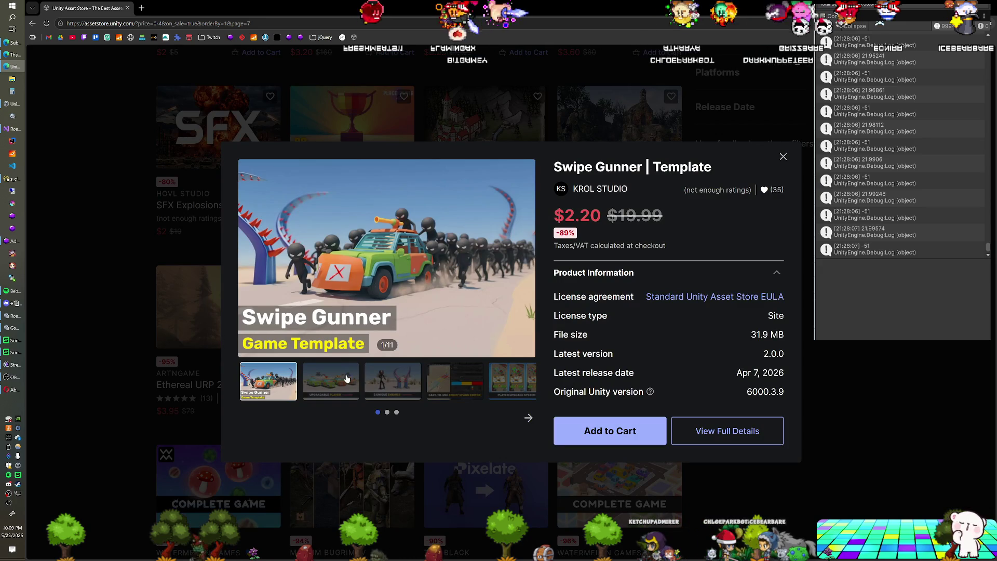
left_click(348, 379)
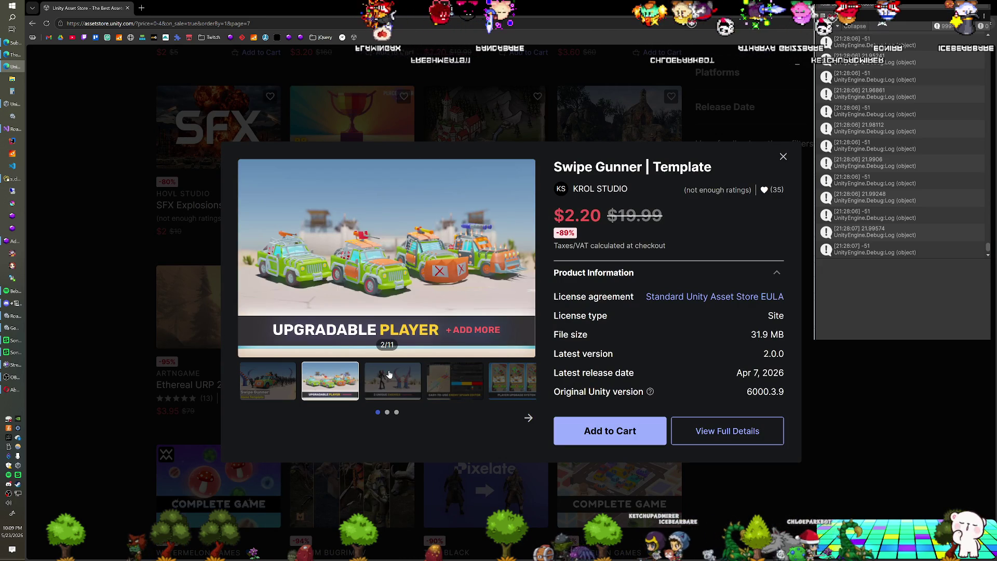
left_click(390, 375)
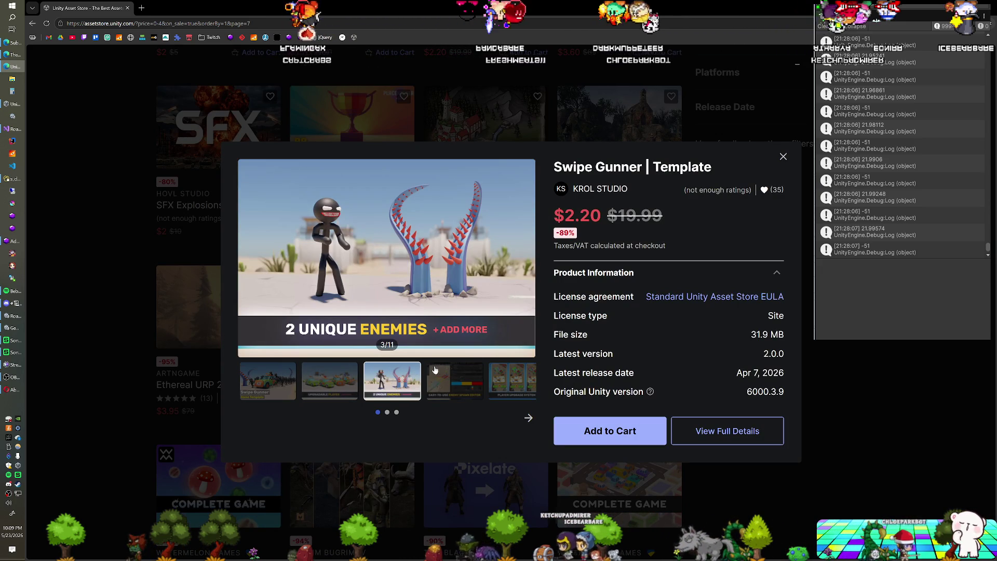
left_click(452, 372)
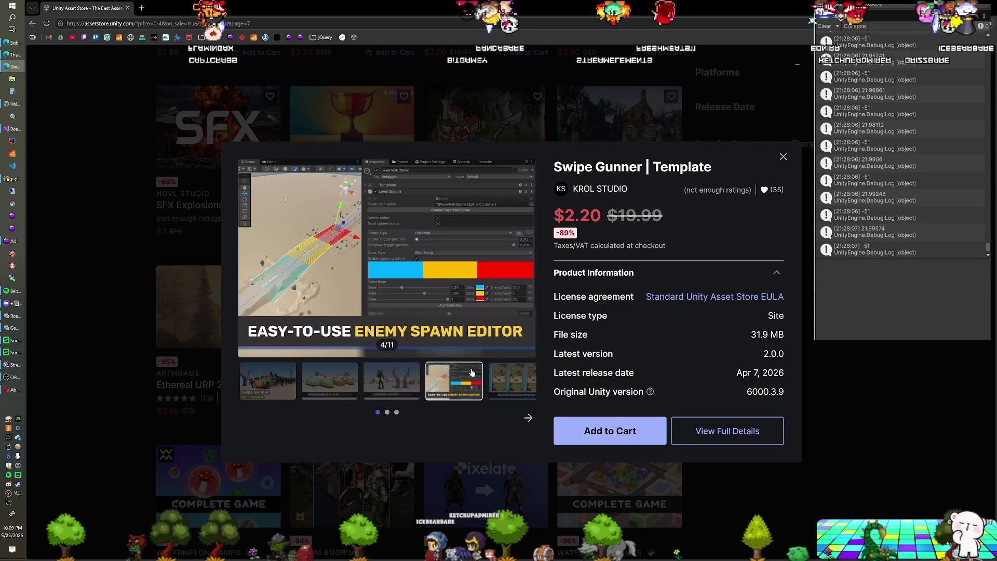
left_click(509, 372)
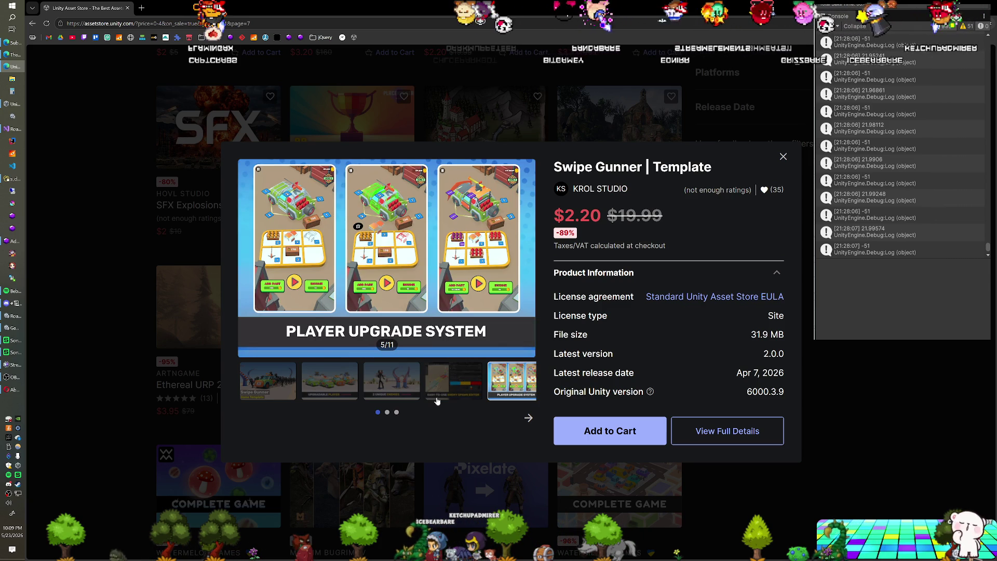
left_click(387, 413)
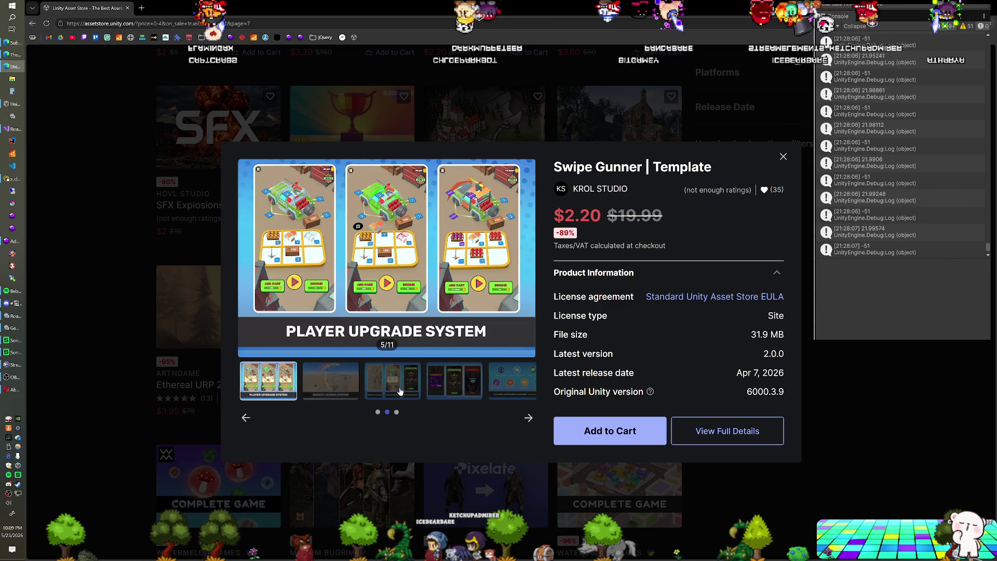
left_click(400, 391)
left_click(475, 383)
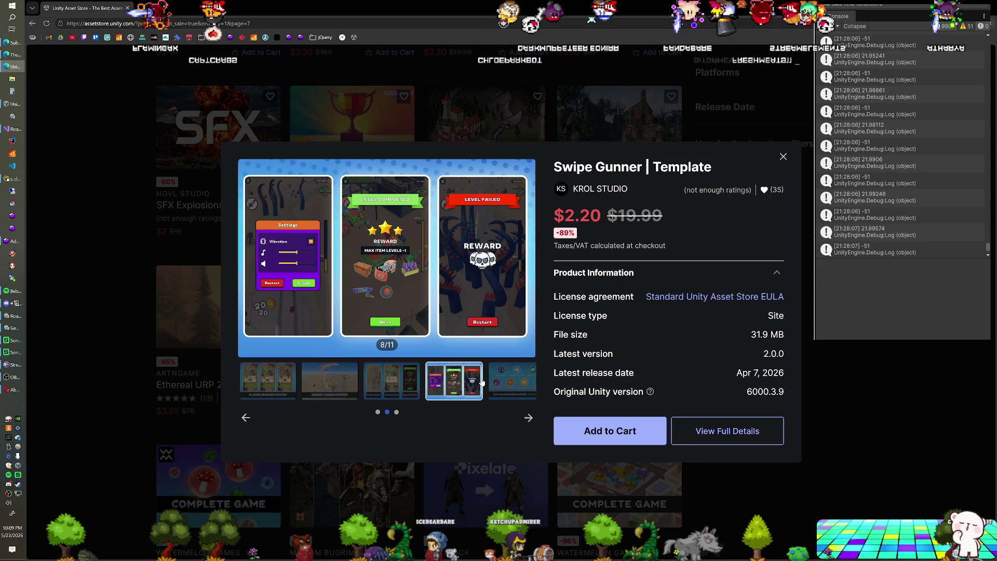
left_click(393, 381)
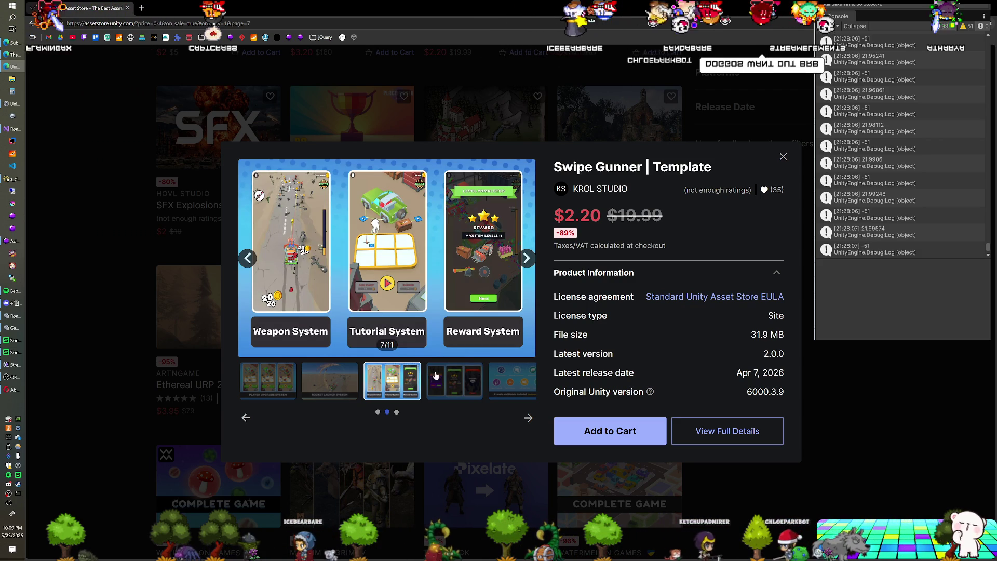
left_click(397, 413)
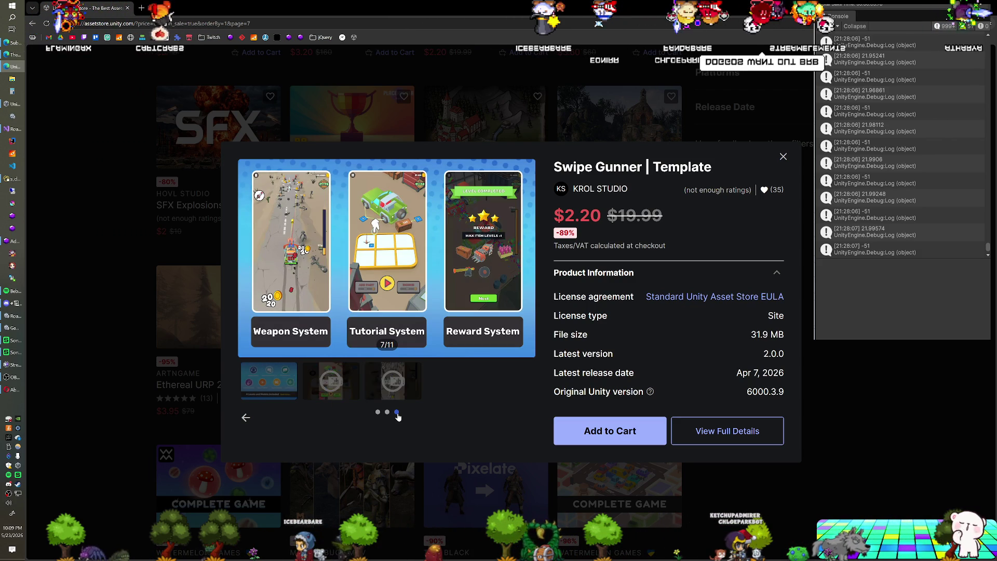
left_click(335, 387)
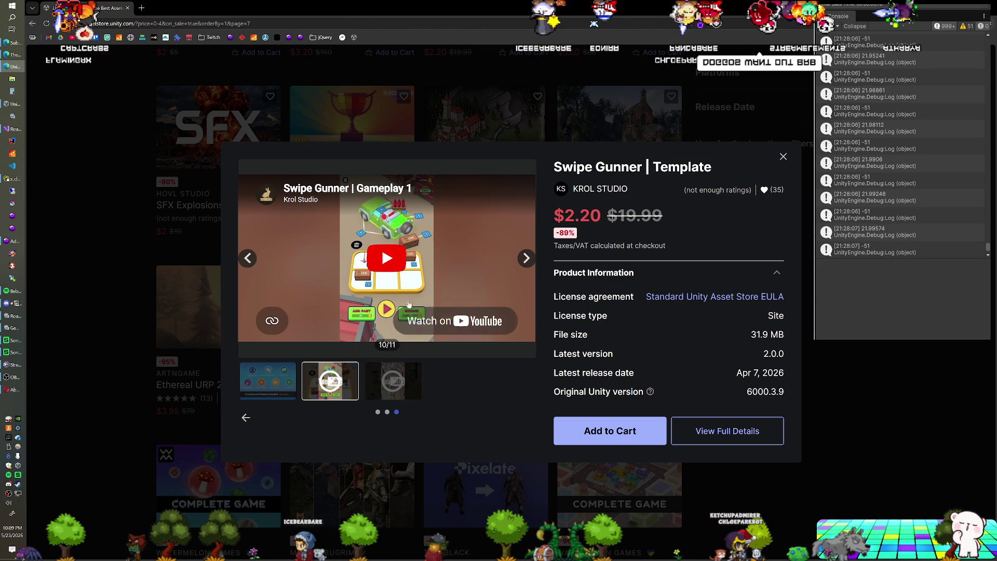
left_click(390, 265)
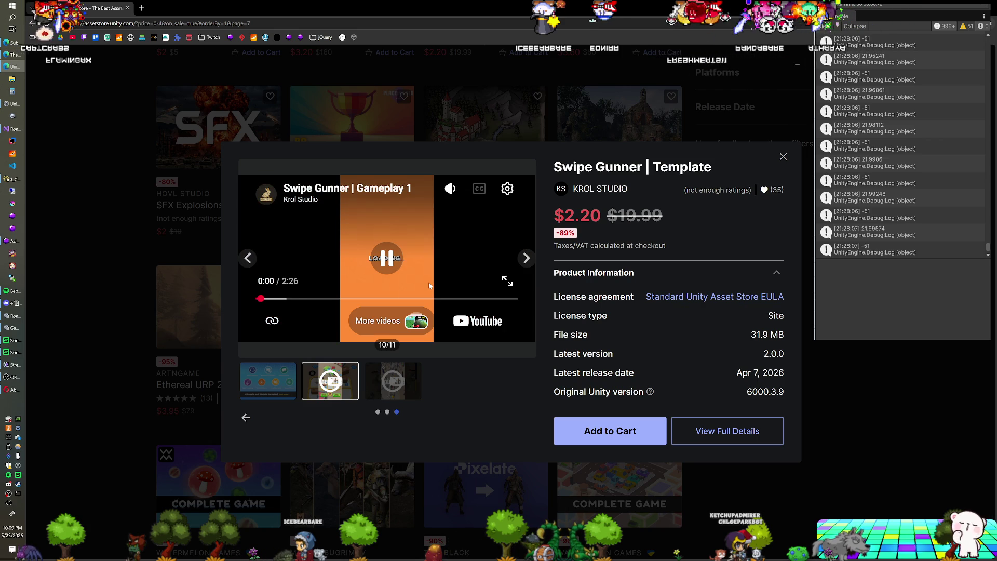
left_click(132, 222)
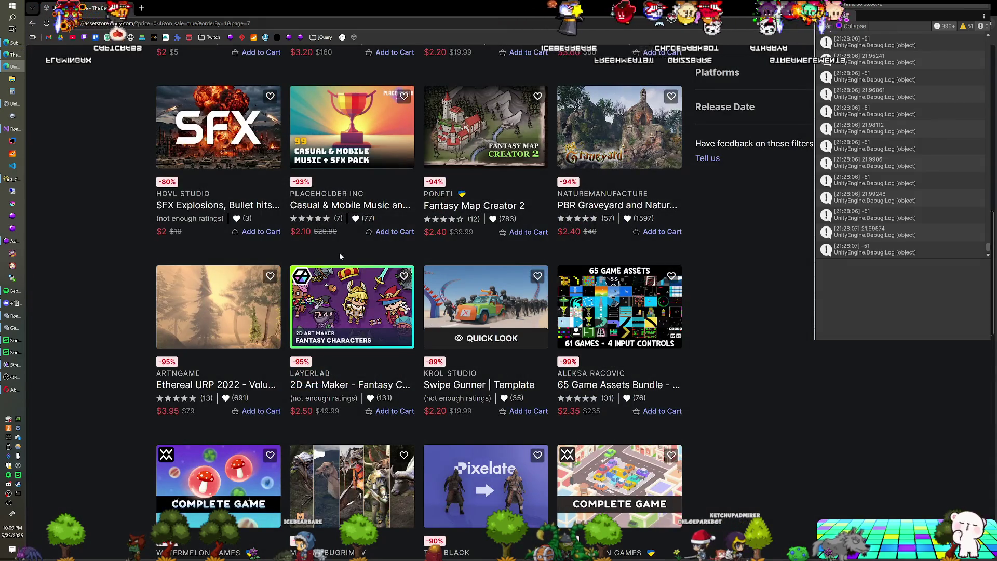
Go to page 9 of the sale results, showing results 193–216 of 258.
scroll(341, 256, "down", 3)
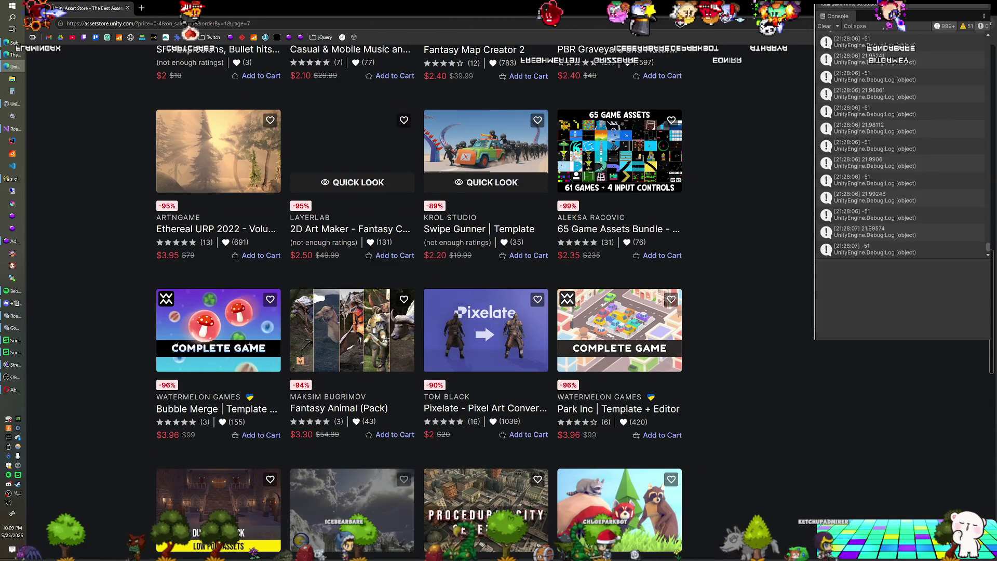
scroll(328, 258, "down", 2)
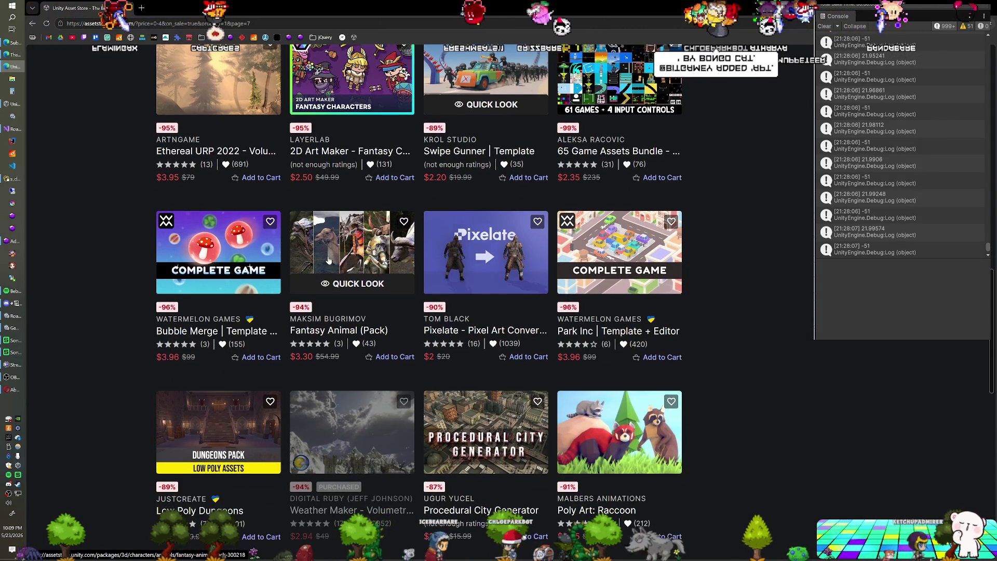
scroll(328, 260, "down", 1)
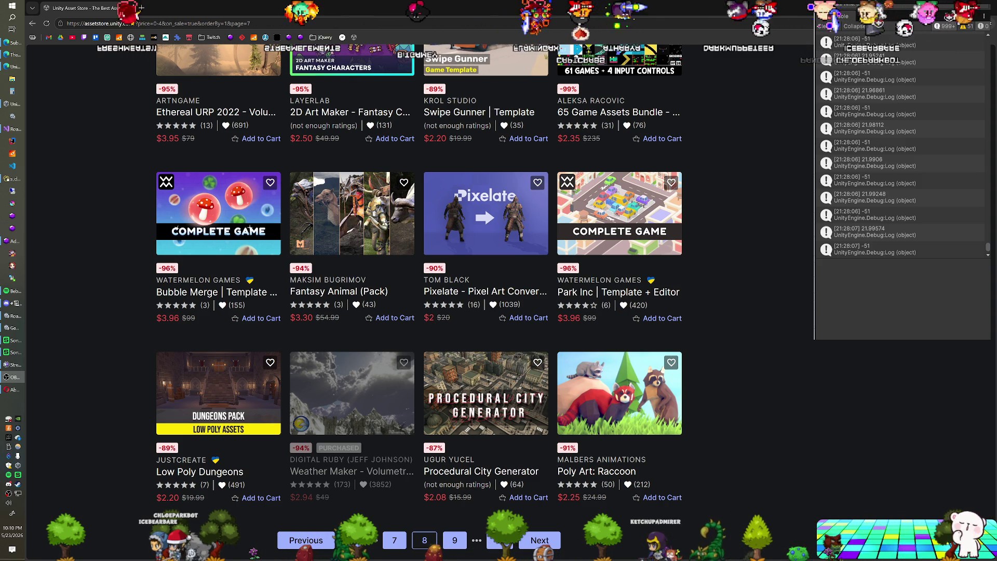
scroll(322, 209, "down", 3)
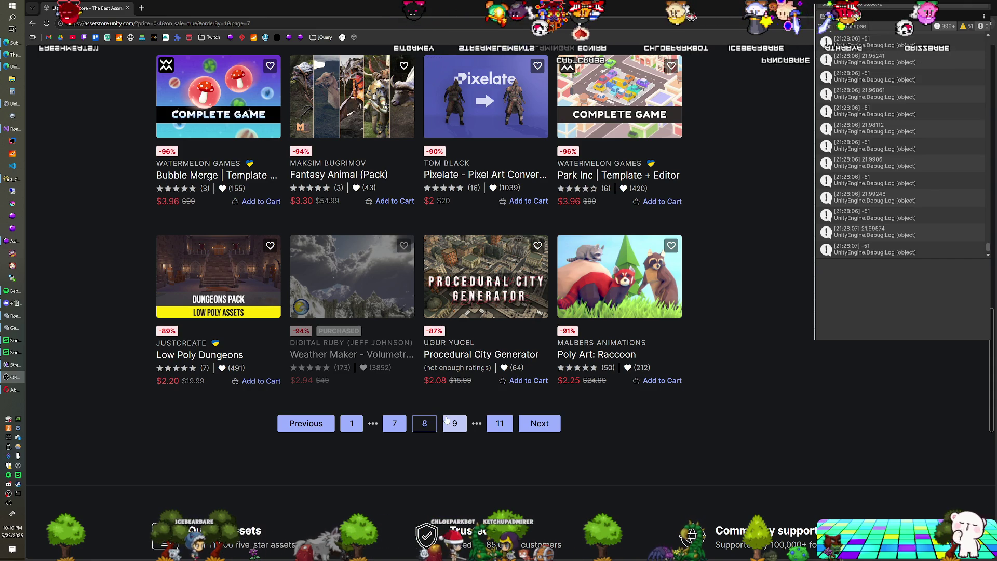
left_click(446, 420)
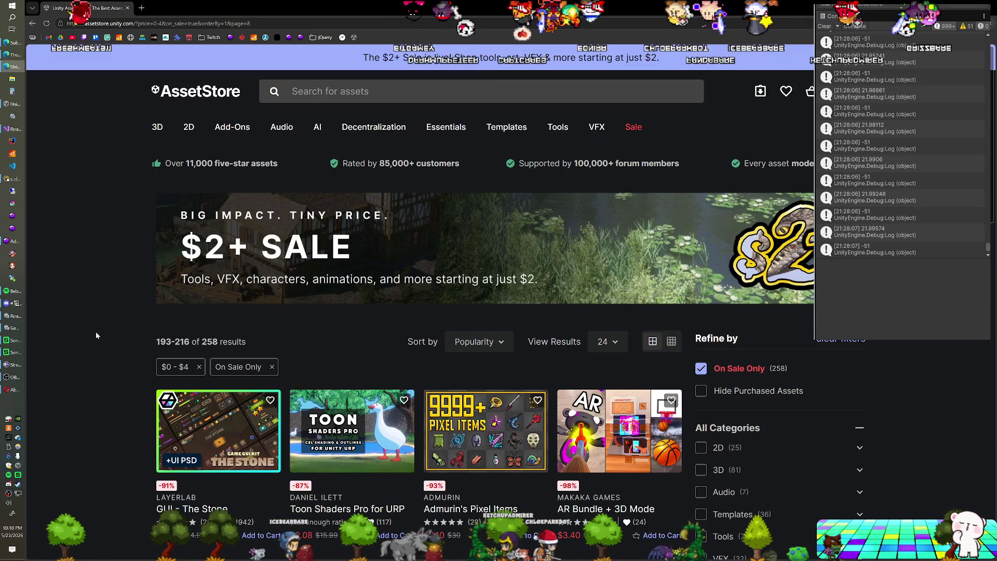
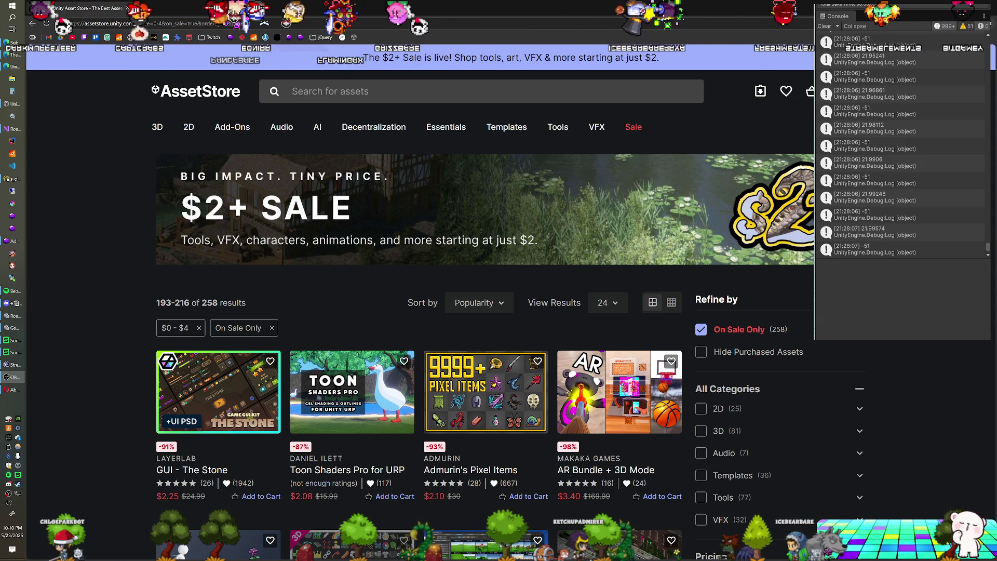
Scroll down to Graphics Control and preview all four of its images in Quick Look.
scroll(341, 201, "down", 3)
scroll(341, 201, "down", 1)
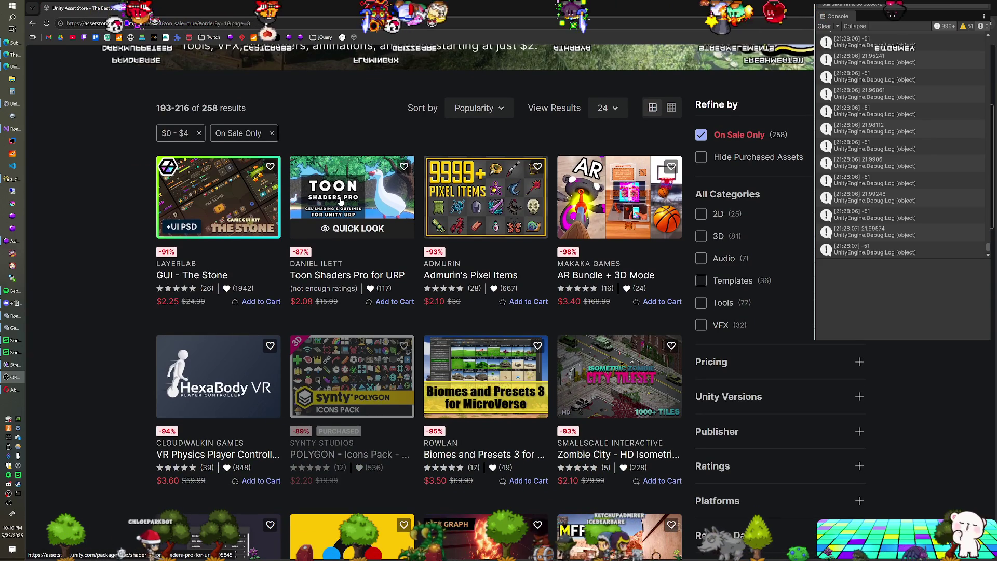
scroll(341, 201, "down", 1)
scroll(341, 202, "down", 2)
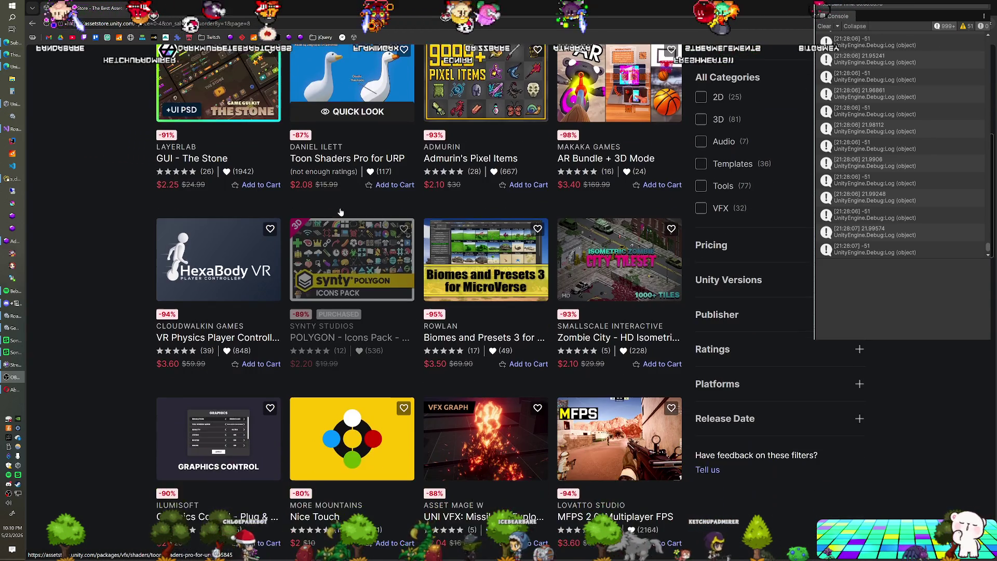
scroll(357, 203, "down", 1)
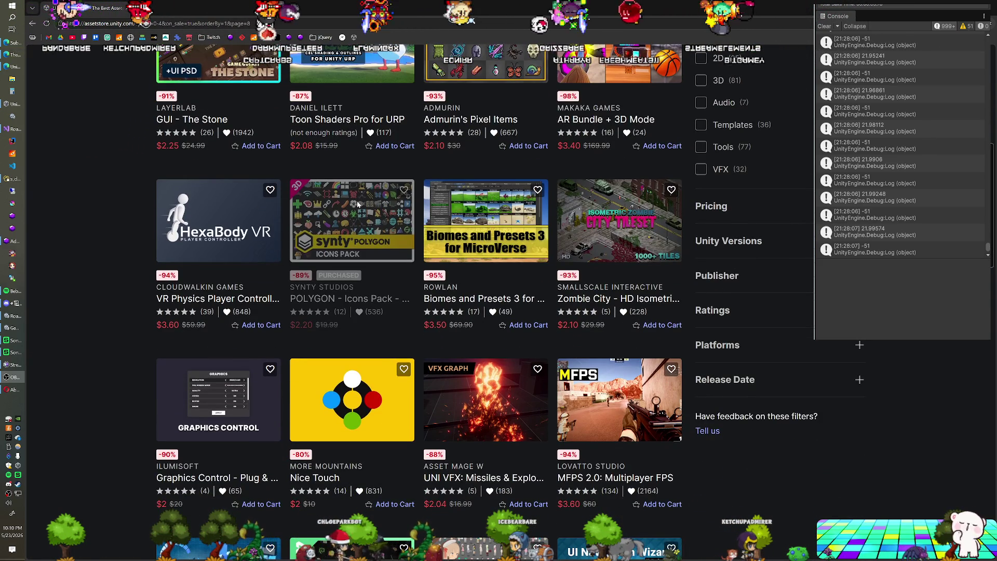
scroll(357, 205, "down", 1)
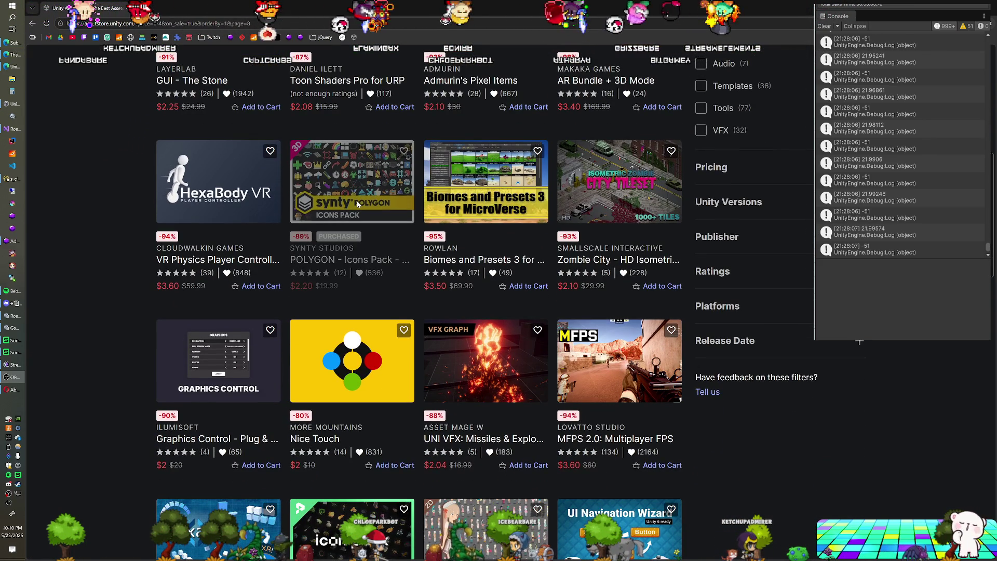
scroll(357, 204, "down", 2)
scroll(357, 203, "down", 1)
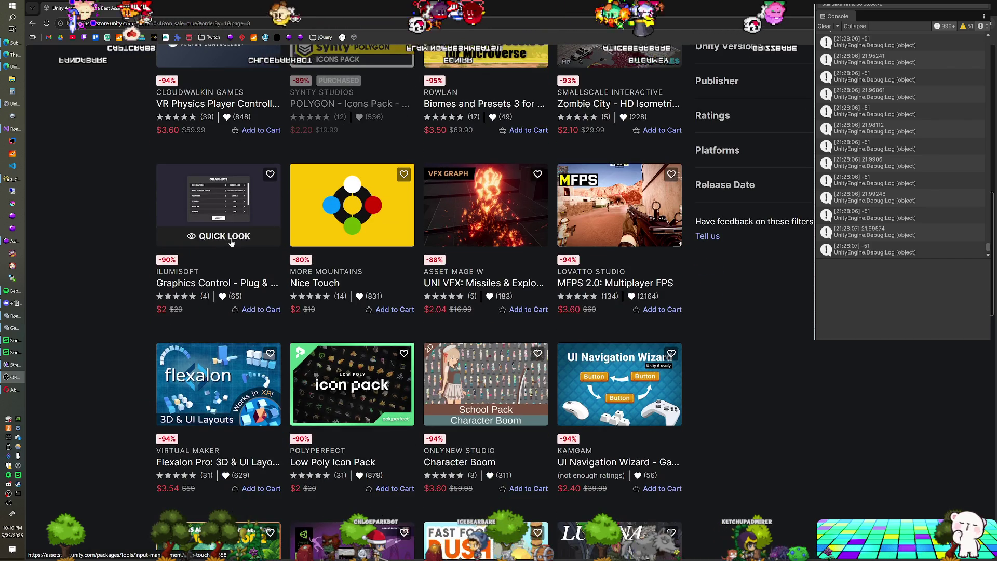
left_click(223, 275)
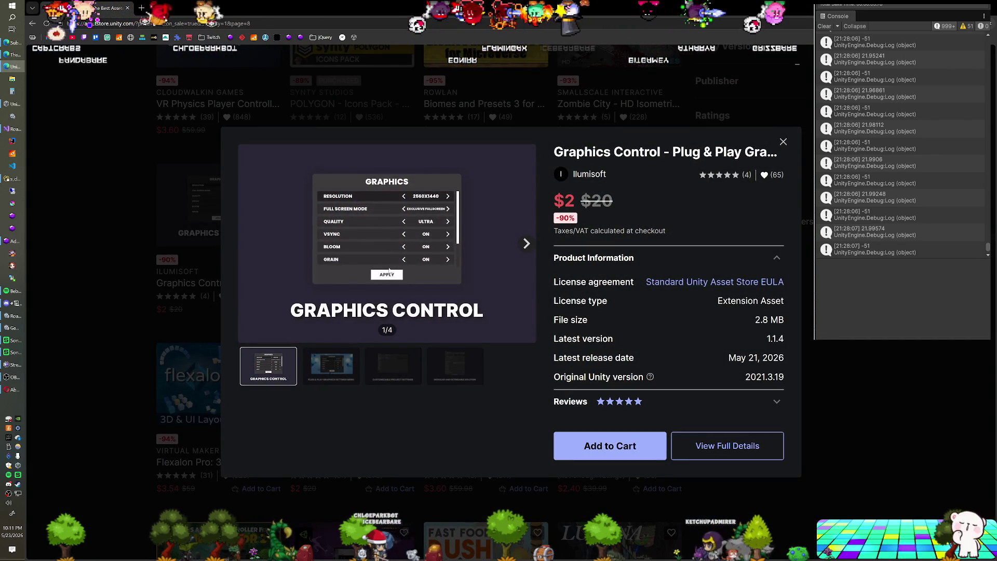
left_click(331, 366)
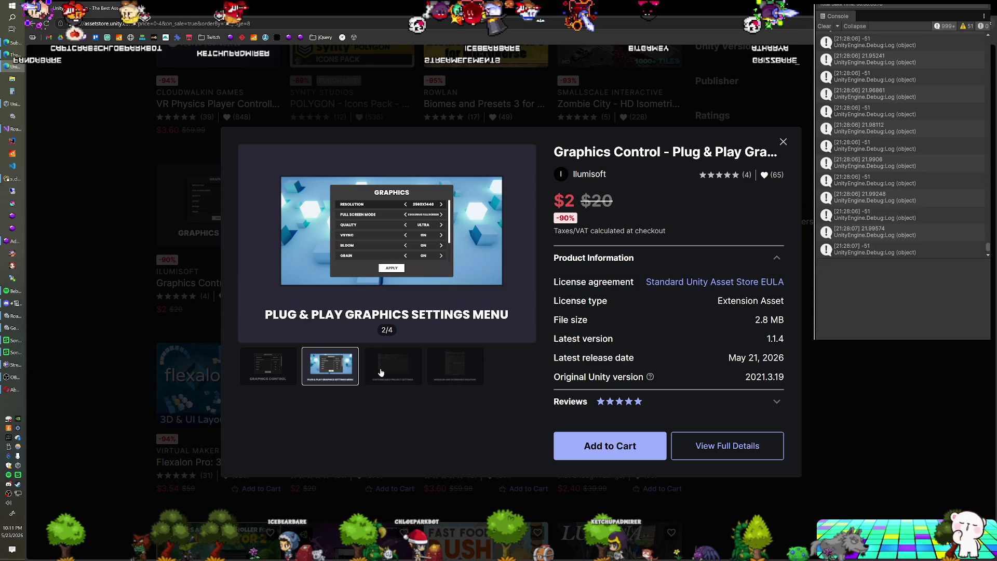
left_click(398, 369)
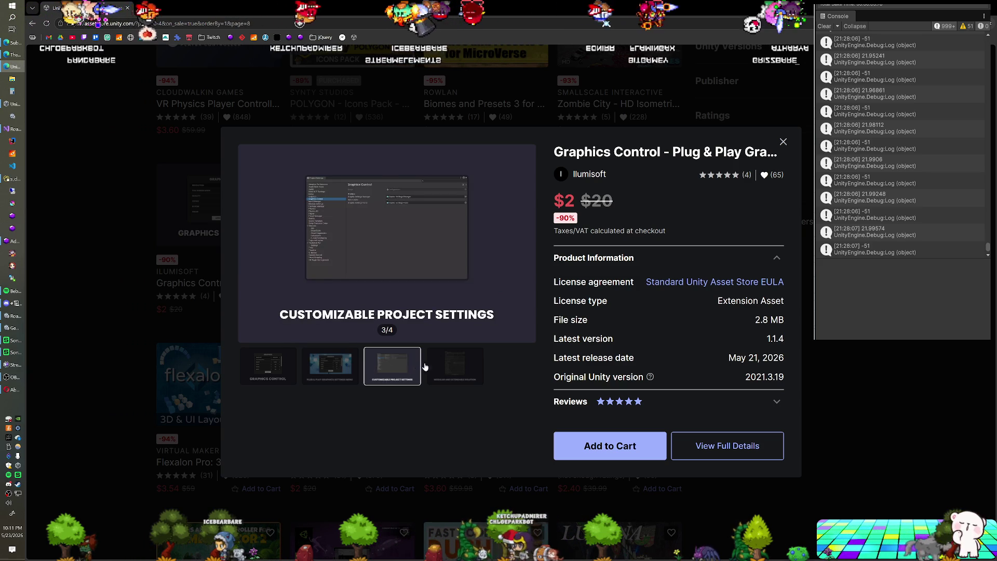
left_click(451, 368)
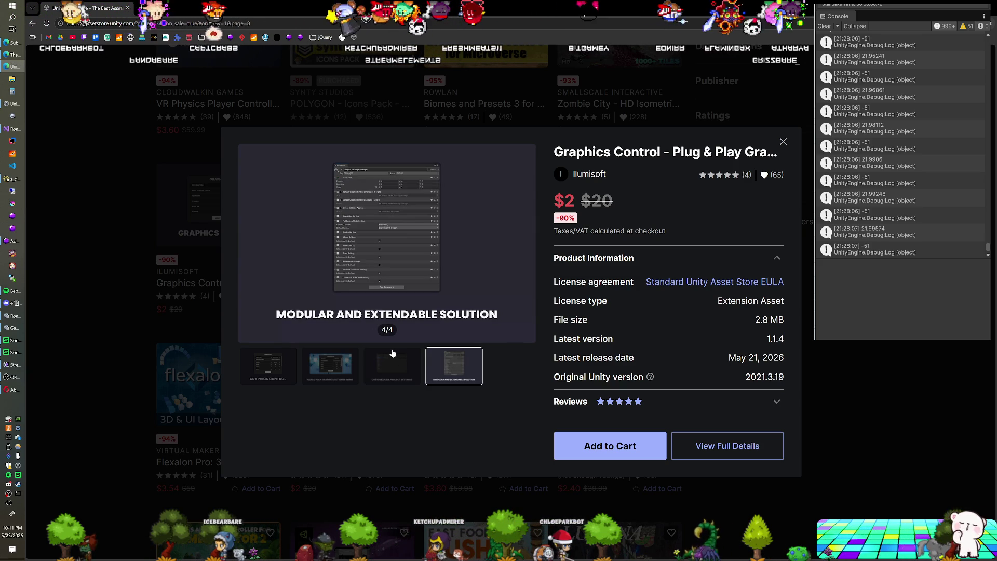
Open the Graphics Control full details page in a new tab and close the preview.
right_click(726, 447)
left_click(775, 328)
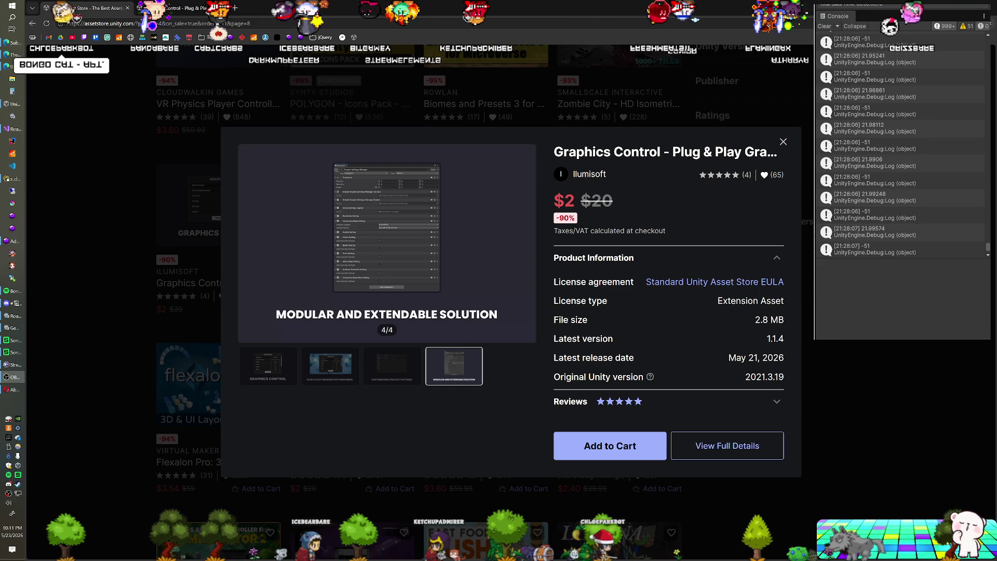
left_click(105, 150)
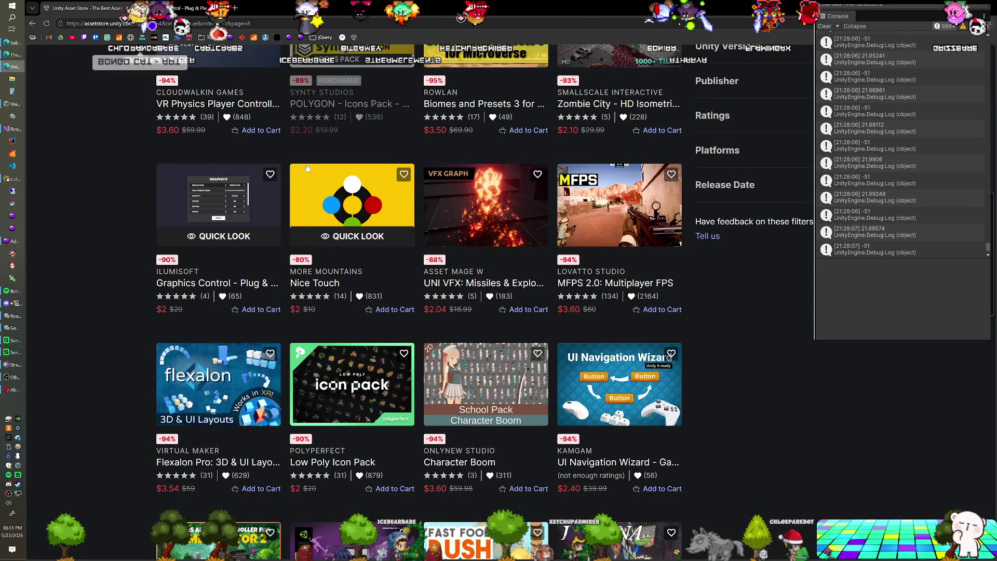
scroll(321, 173, "down", 1)
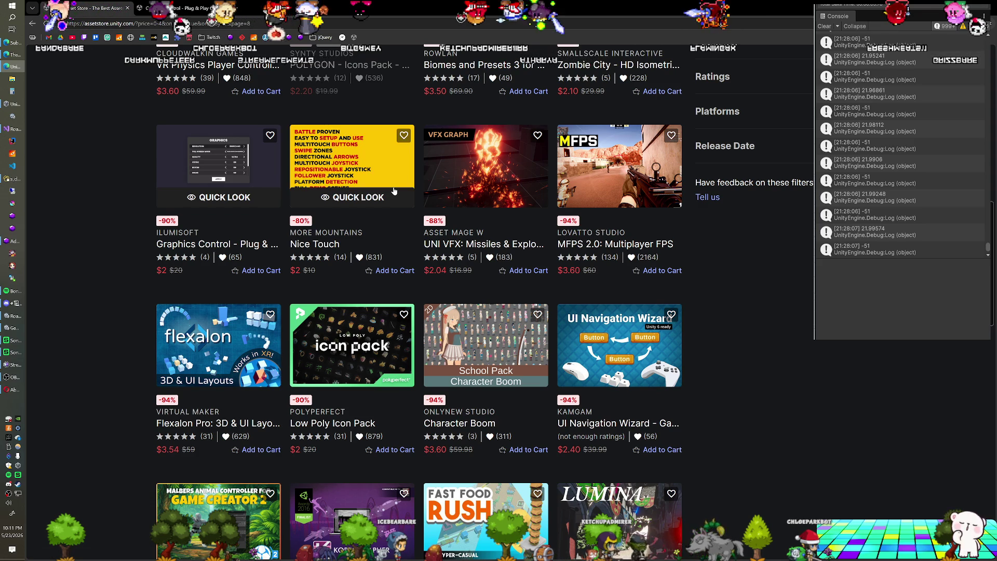
scroll(395, 191, "down", 3)
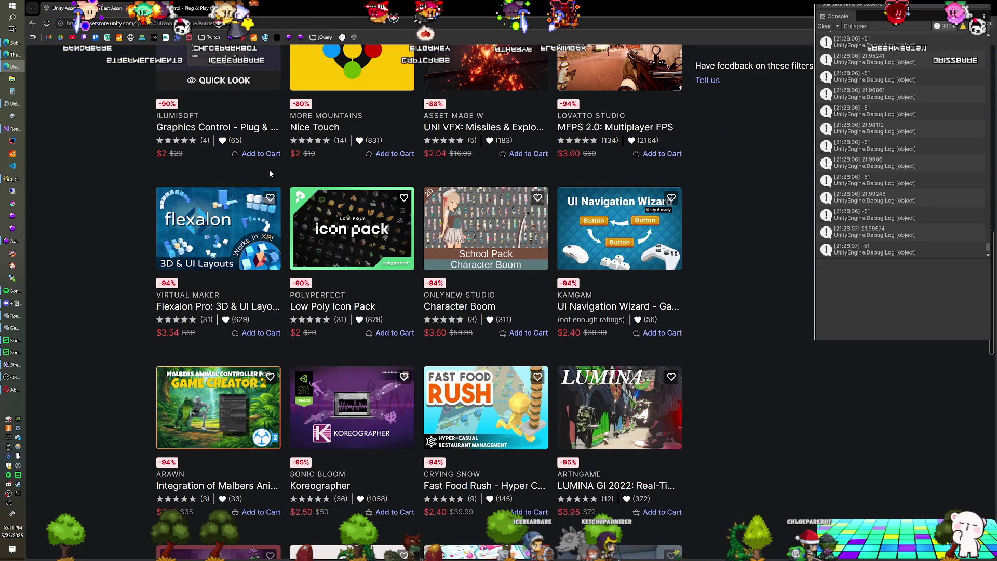
scroll(262, 175, "down", 2)
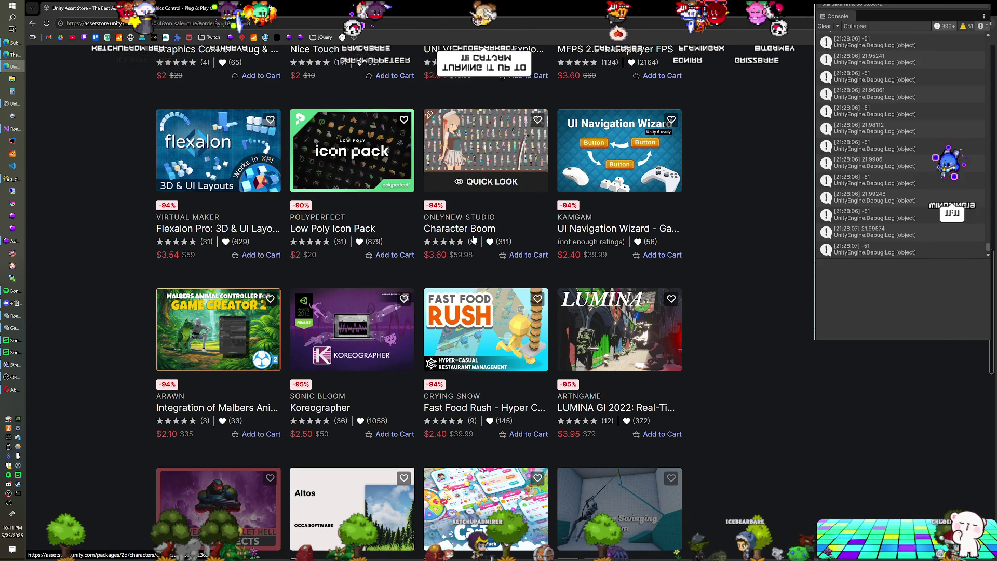
scroll(470, 241, "down", 2)
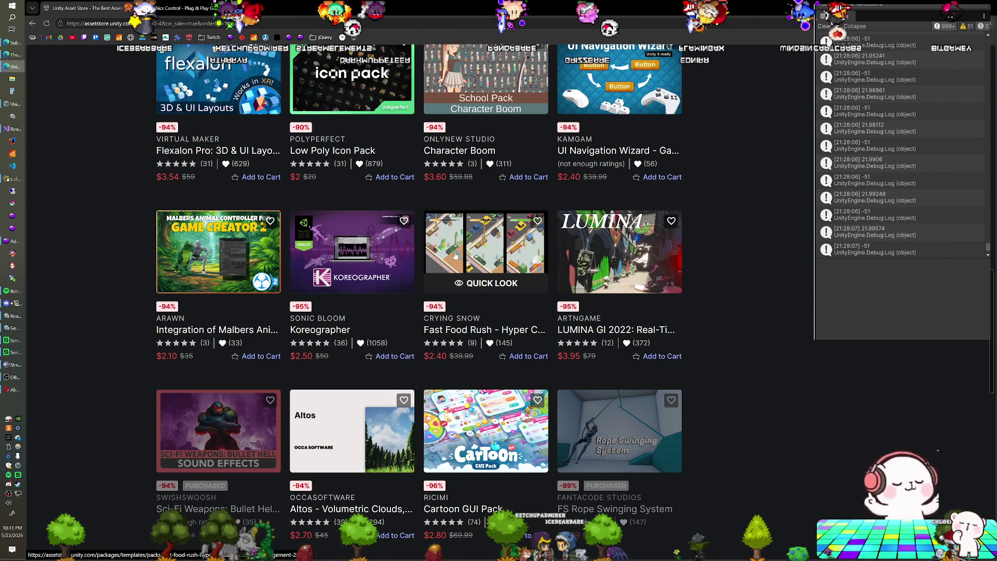
scroll(455, 255, "down", 3)
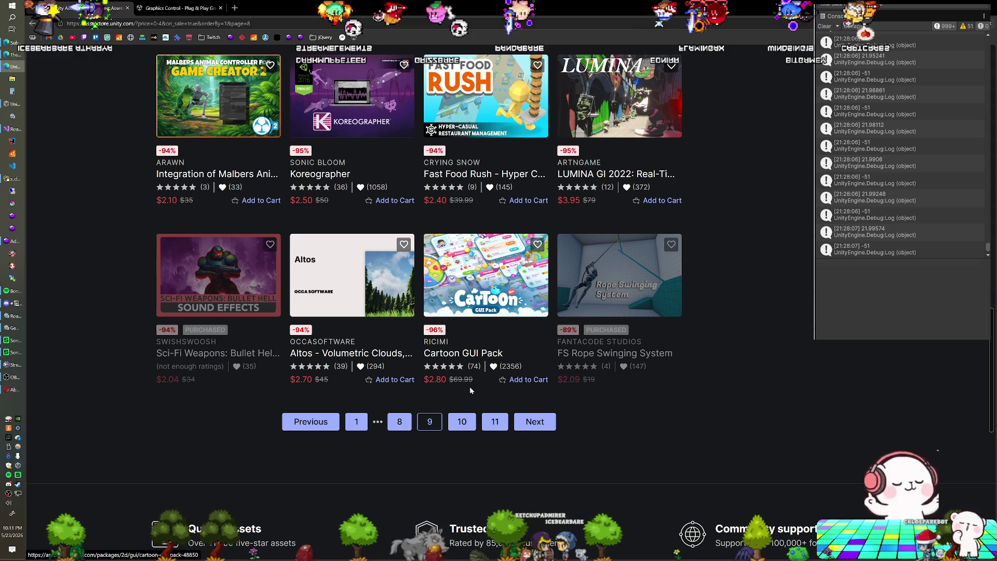
Go to results page 10 and scroll through on-sale assets 217–240 of 258.
left_click(458, 422)
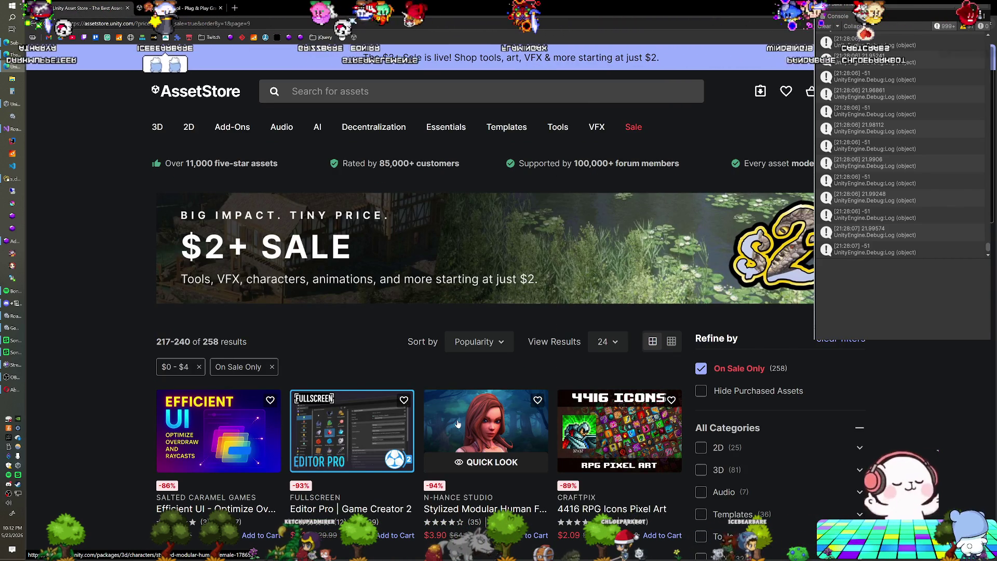
scroll(434, 350, "down", 3)
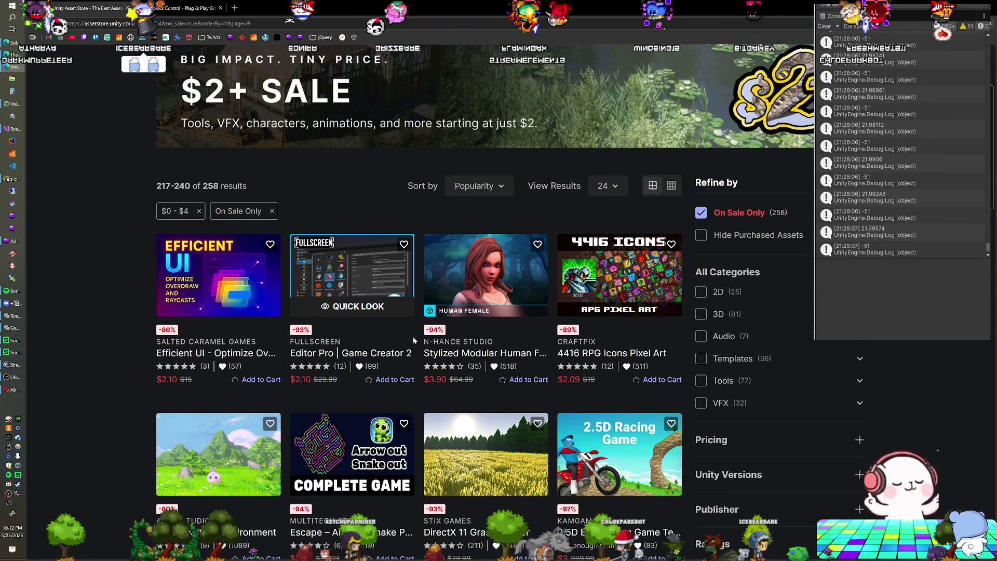
scroll(413, 339, "down", 1)
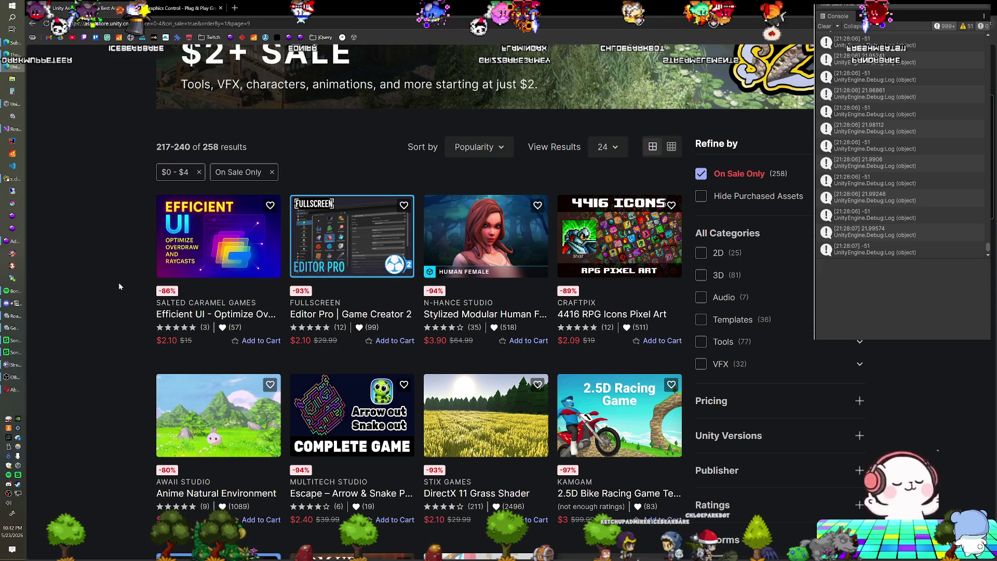
scroll(120, 287, "down", 3)
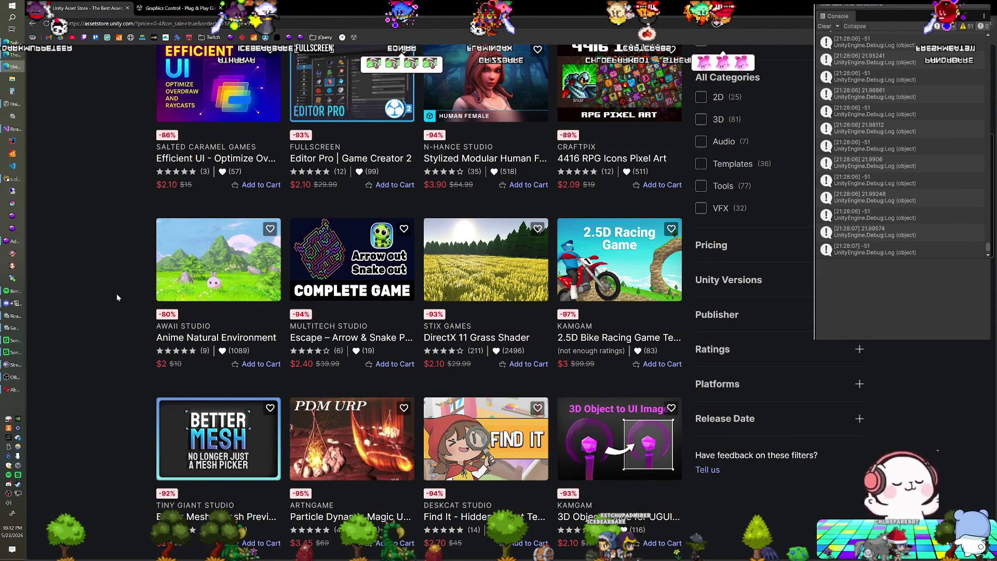
Browse the Anime Natural Environment preview images to the tree-on-terrain shot, then close the preview.
left_click(221, 291)
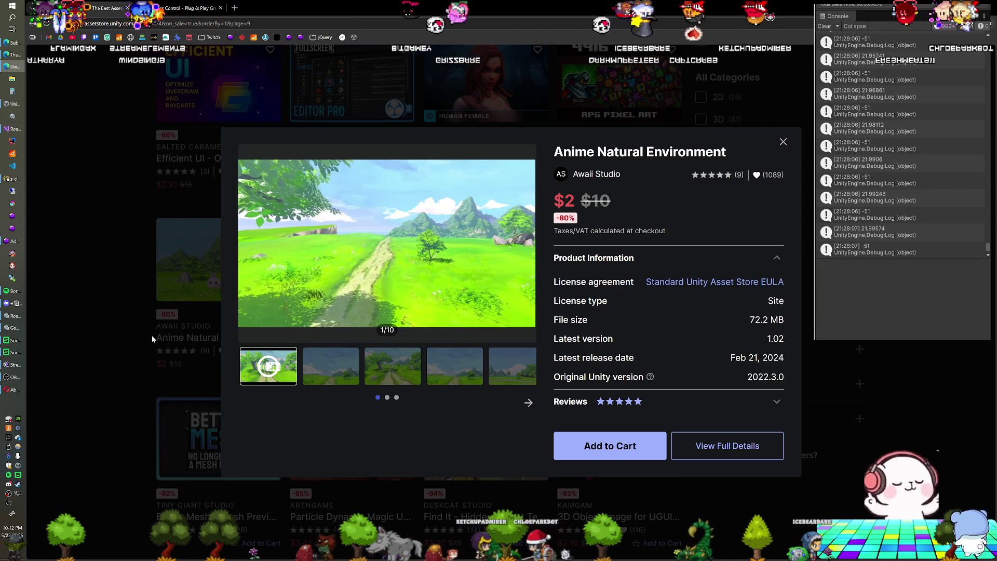
left_click(394, 371)
left_click(465, 364)
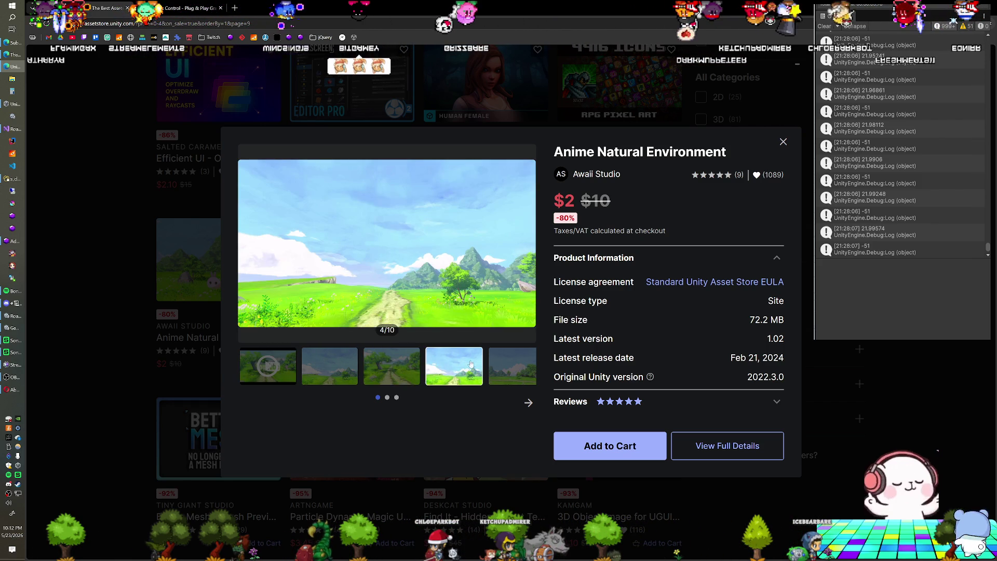
left_click(495, 364)
left_click(397, 398)
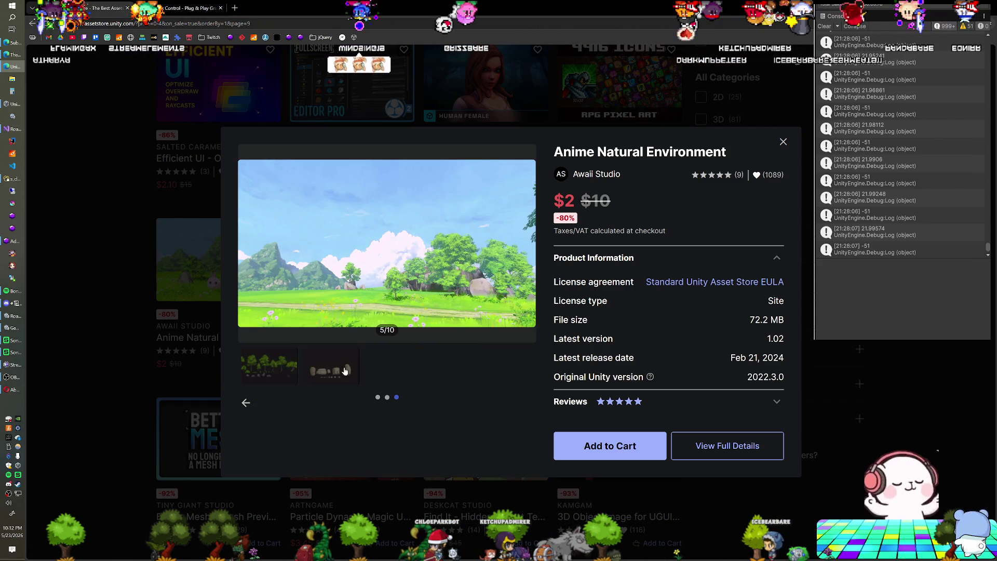
left_click(276, 367)
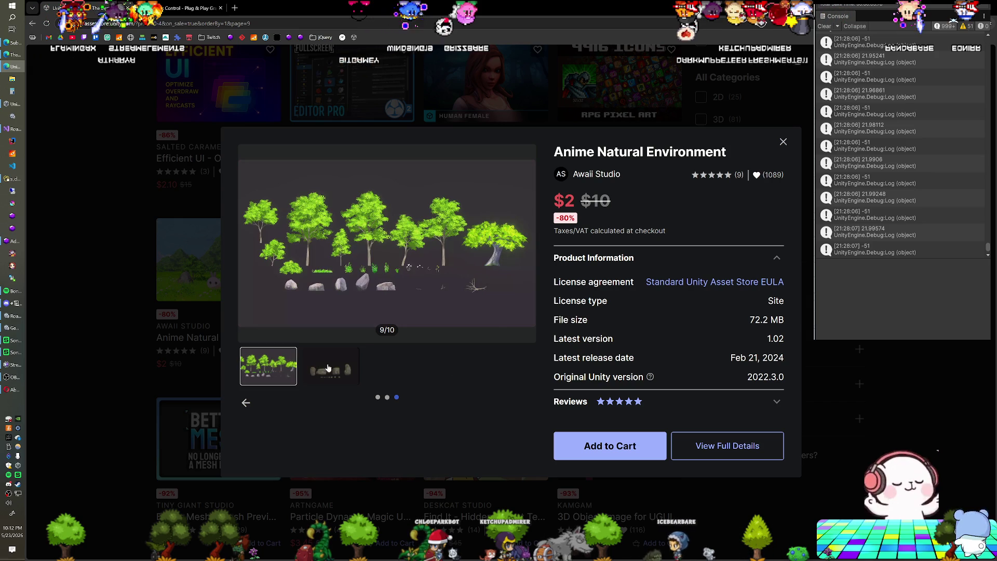
left_click(388, 398)
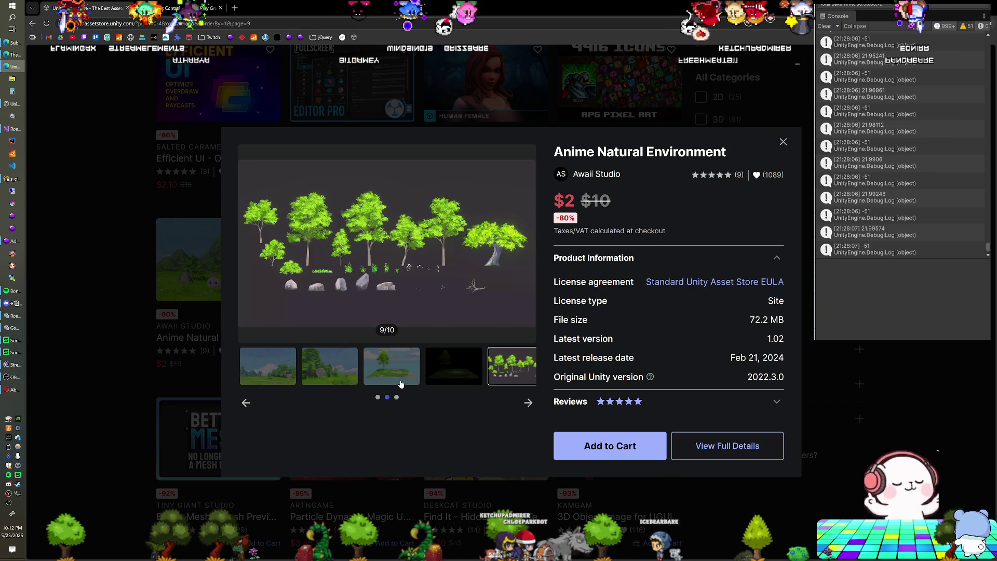
left_click(442, 367)
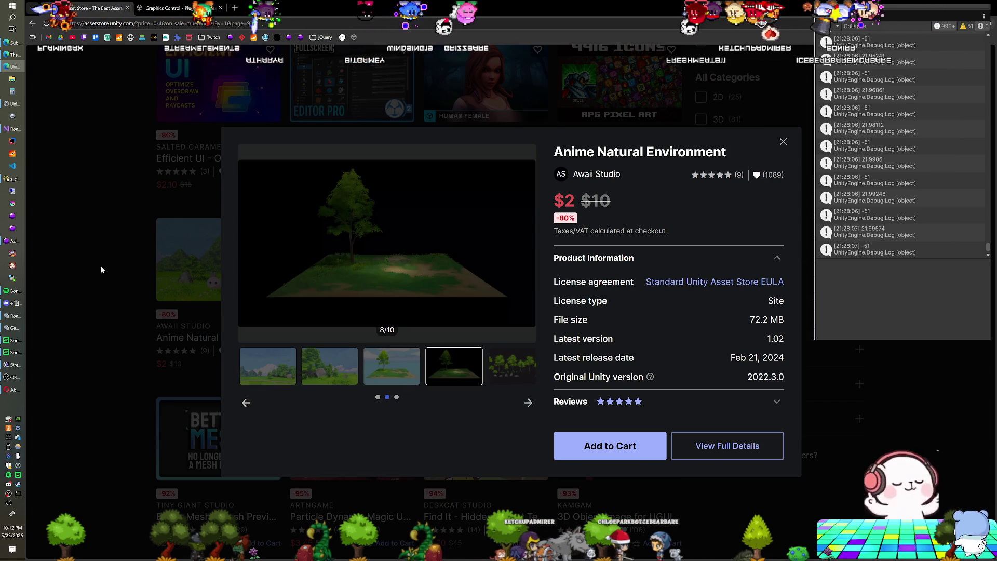
left_click(101, 266)
Scroll down the sale results and open the GIBLION 2024: Anime-NPR-Toon quick preview.
scroll(369, 267, "down", 2)
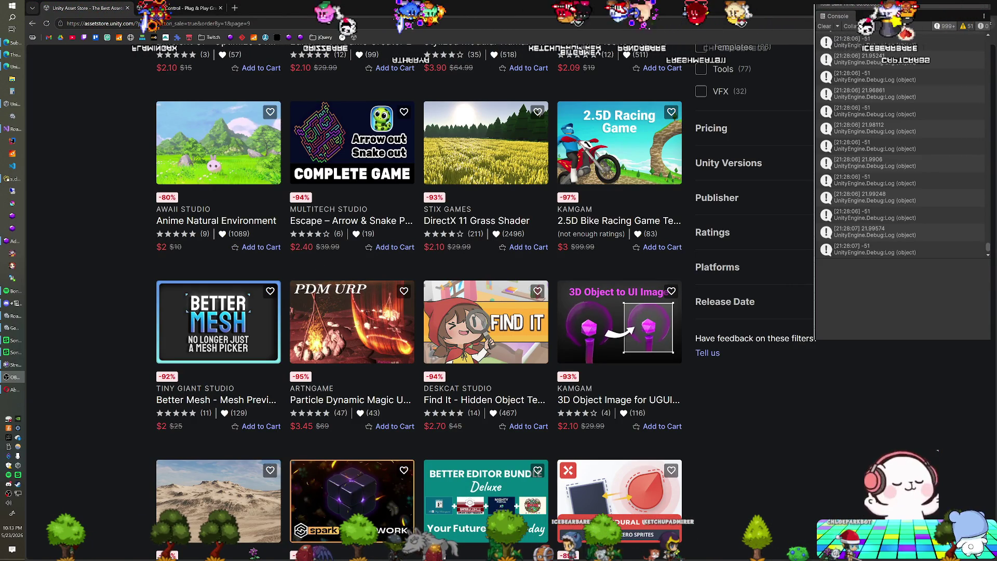
mouse_move(233, 156)
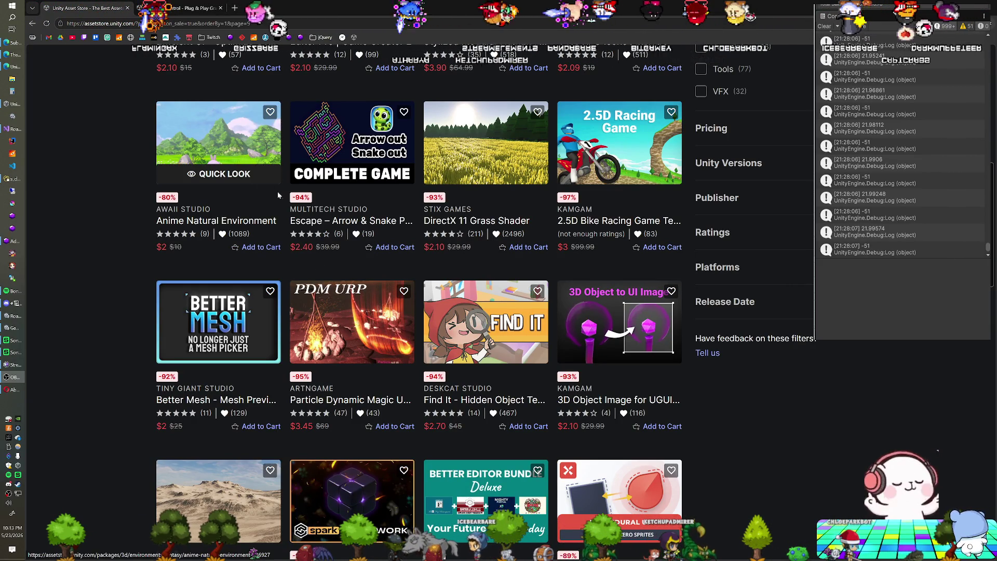
scroll(282, 206, "down", 1)
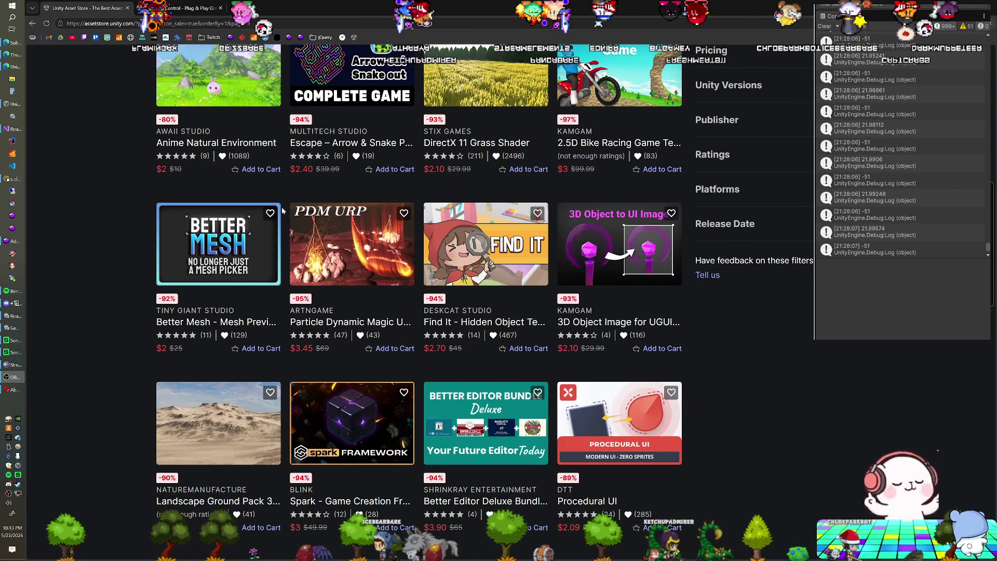
scroll(281, 210, "down", 2)
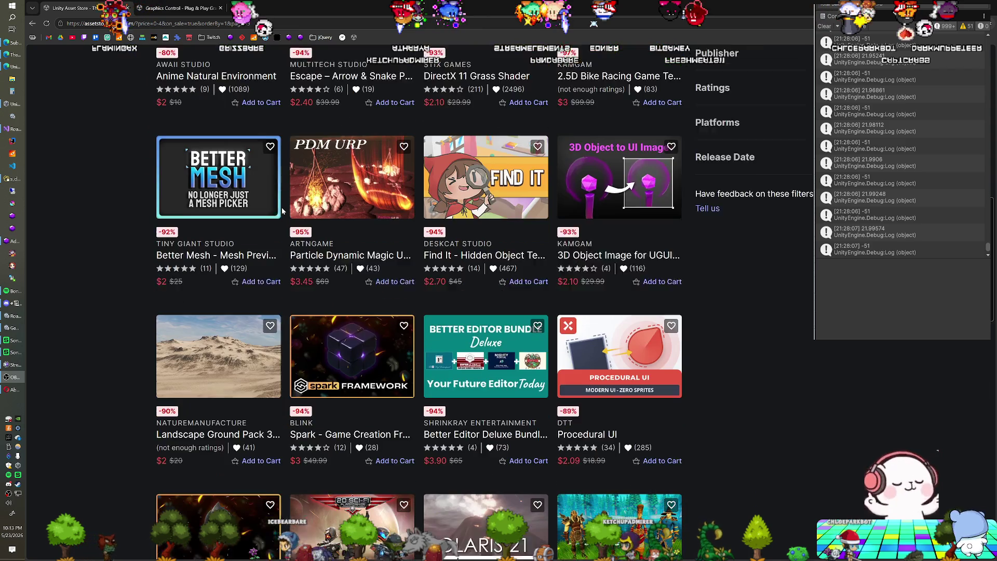
scroll(282, 209, "down", 1)
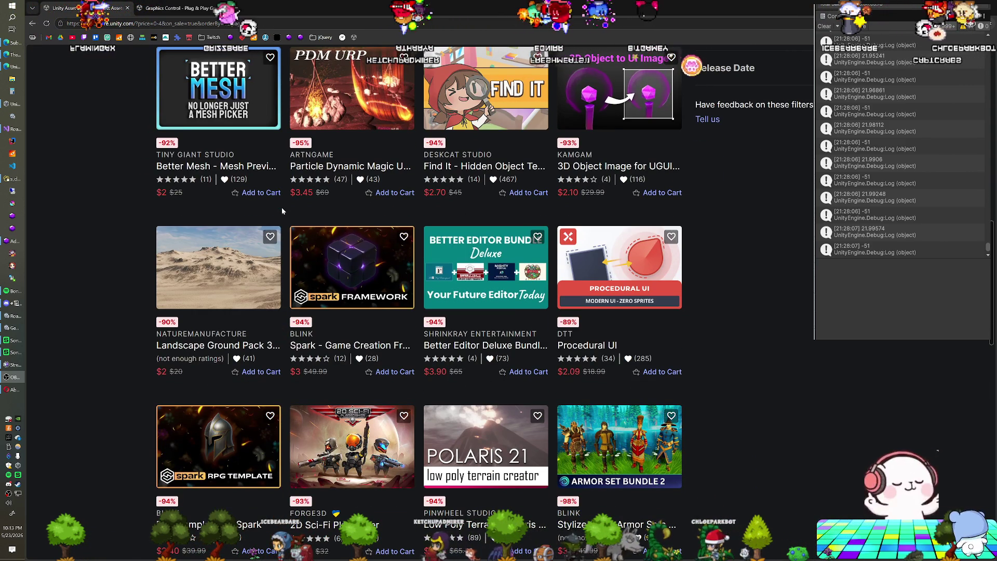
scroll(282, 210, "down", 1)
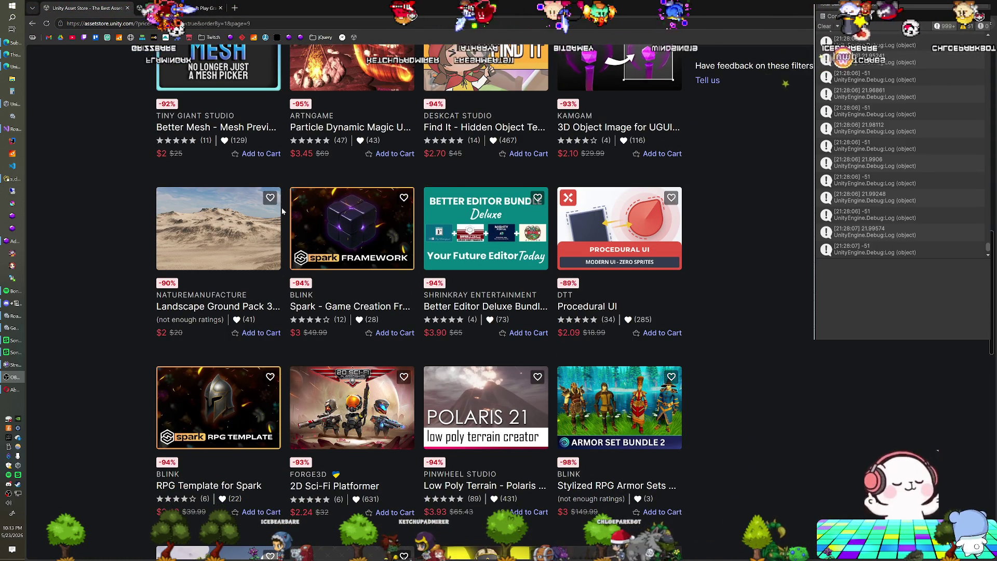
scroll(282, 208, "down", 1)
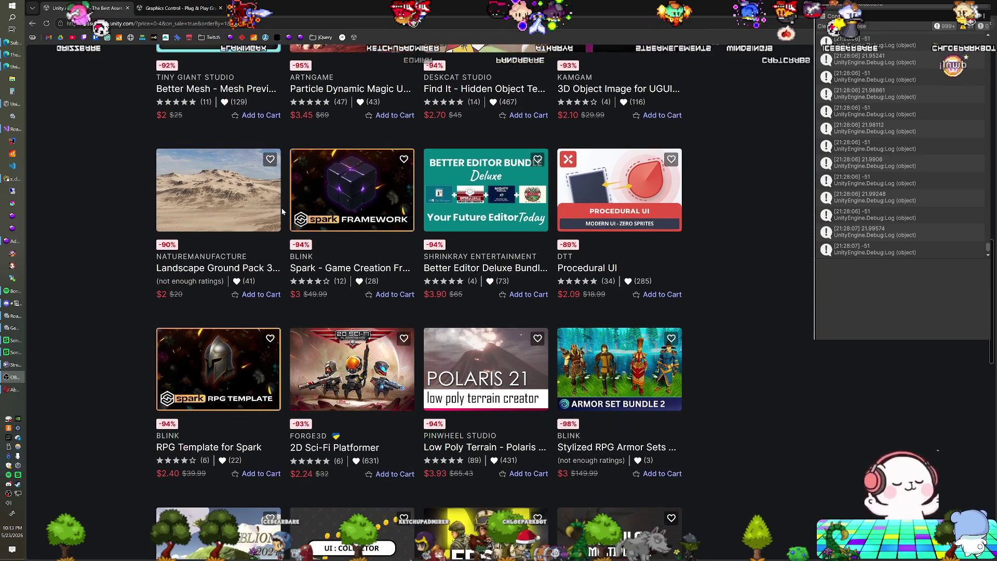
scroll(281, 208, "down", 3)
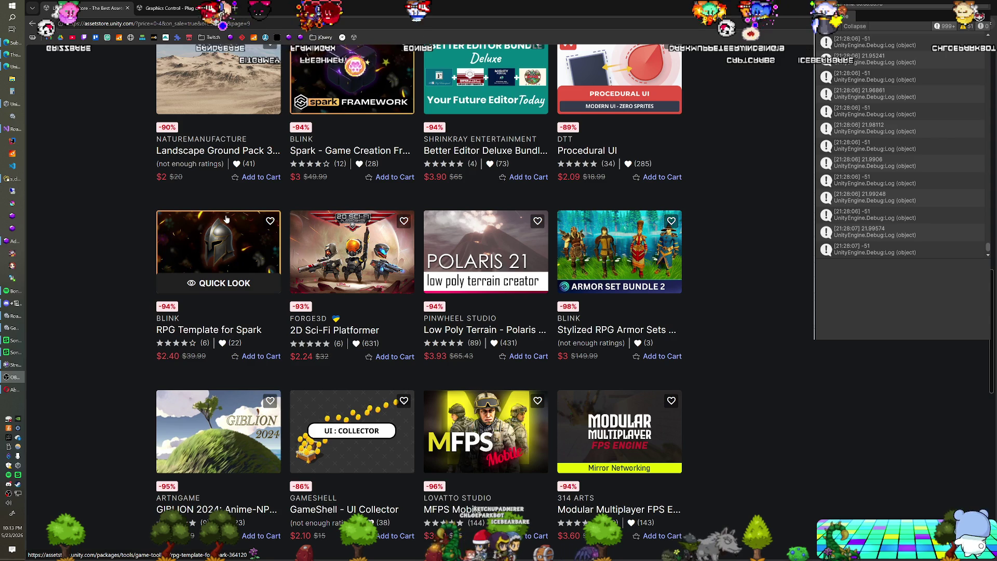
scroll(227, 219, "down", 1)
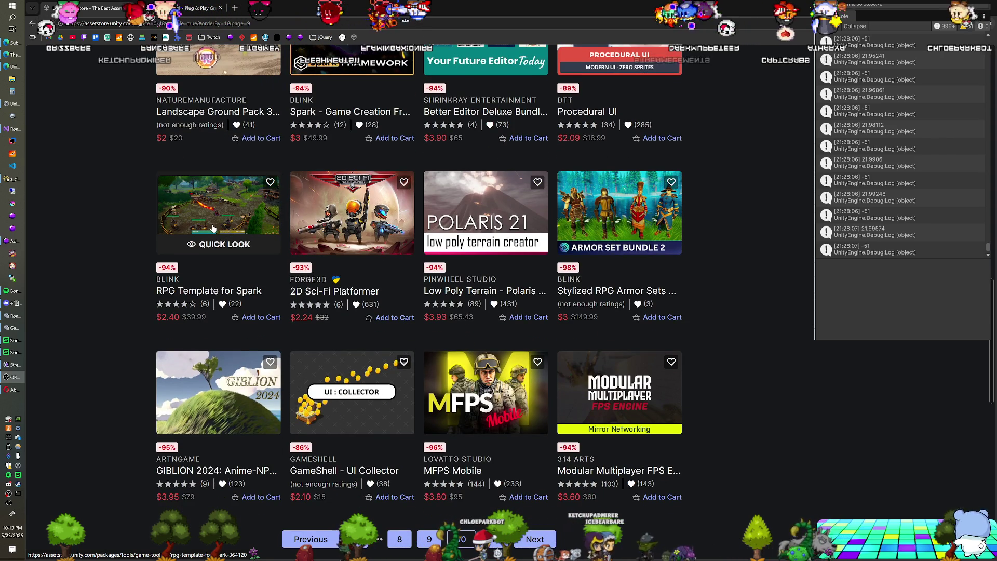
scroll(120, 229, "down", 1)
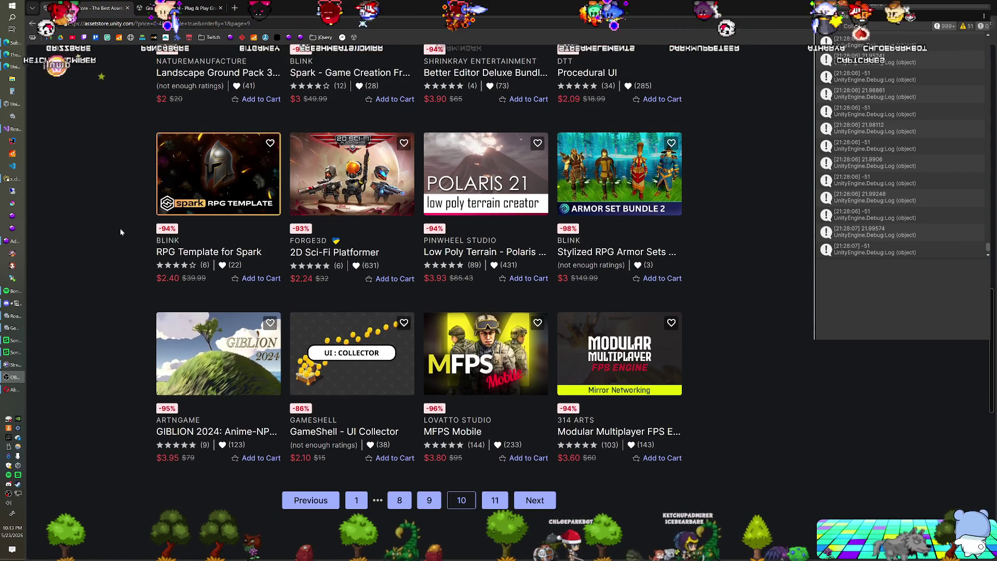
left_click(211, 383)
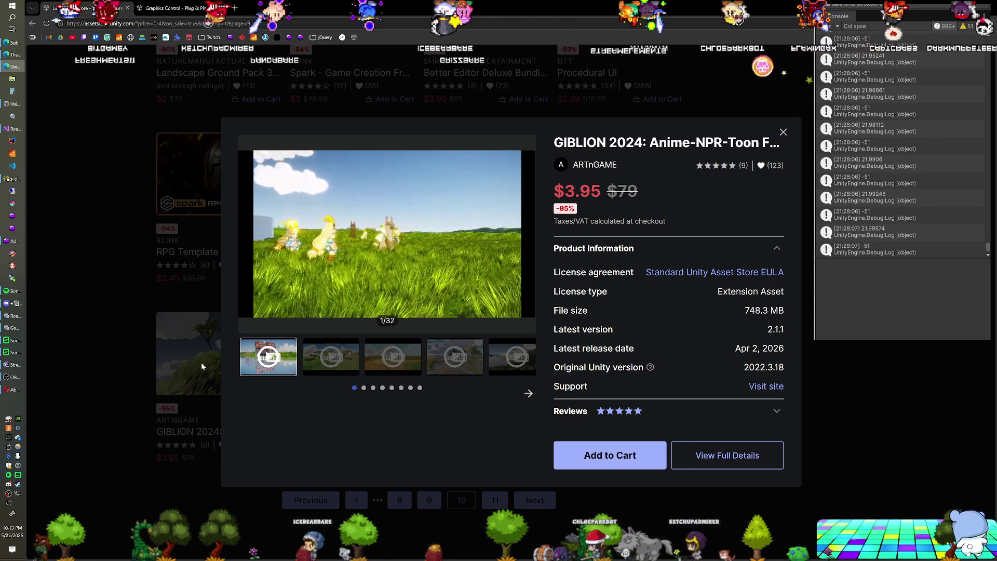
left_click(332, 358)
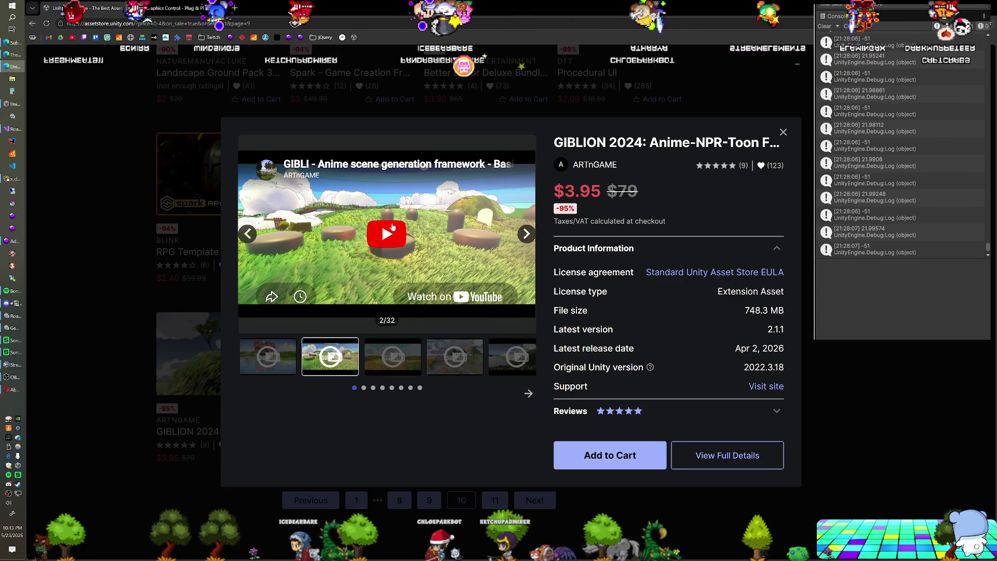
left_click(284, 281)
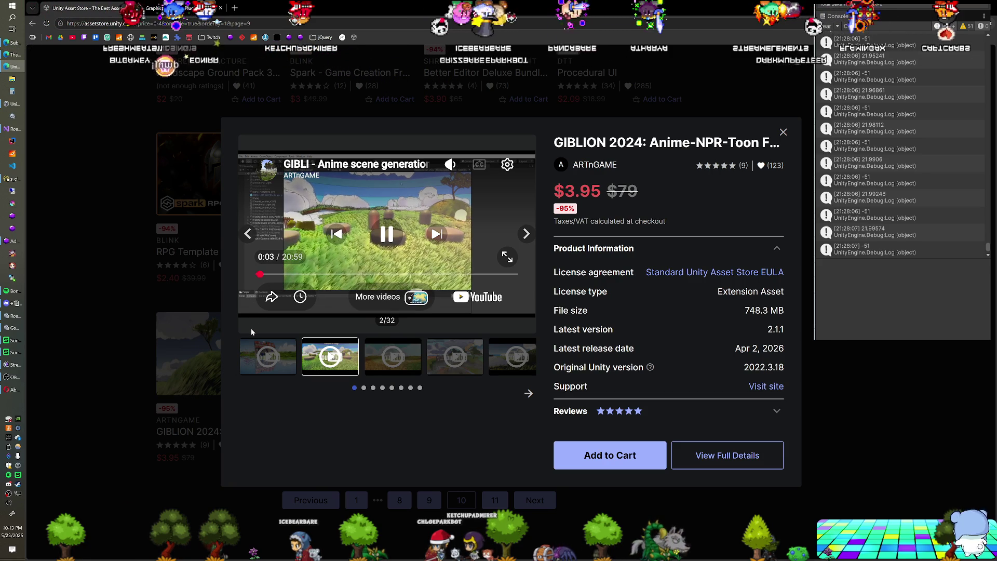
left_click(85, 271)
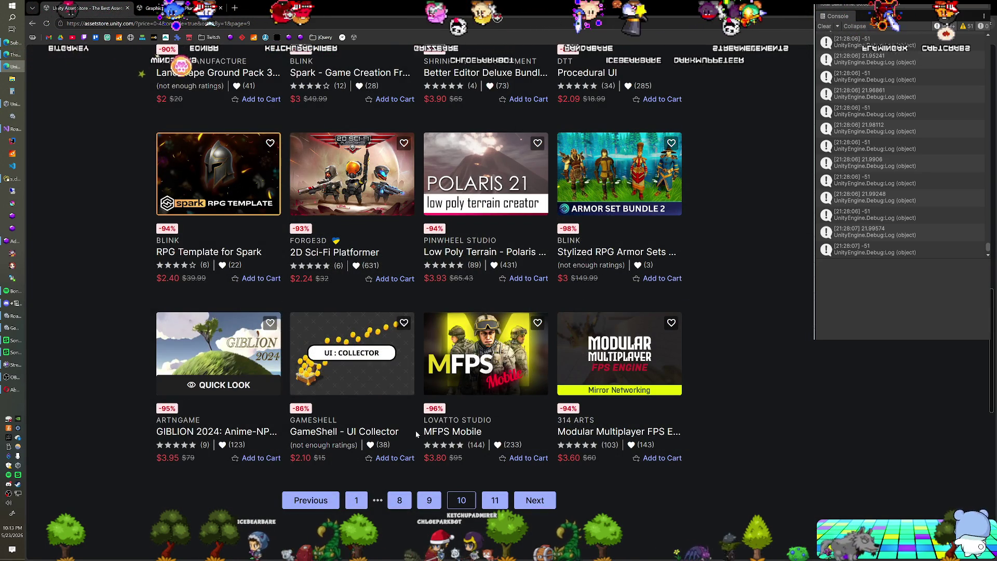
Go to page 11 of the sale results and scroll down through the listings.
left_click(495, 507)
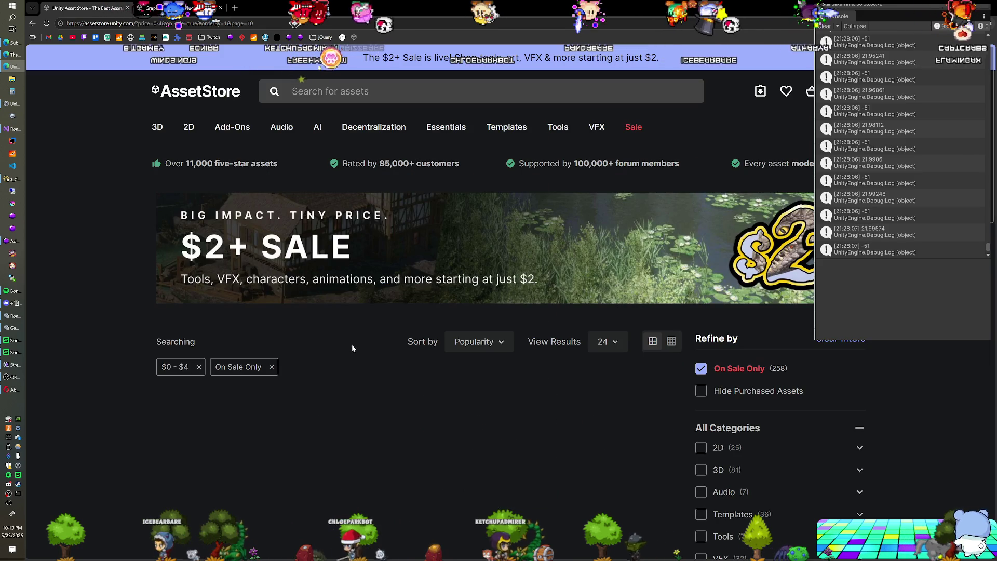
scroll(109, 291, "down", 2)
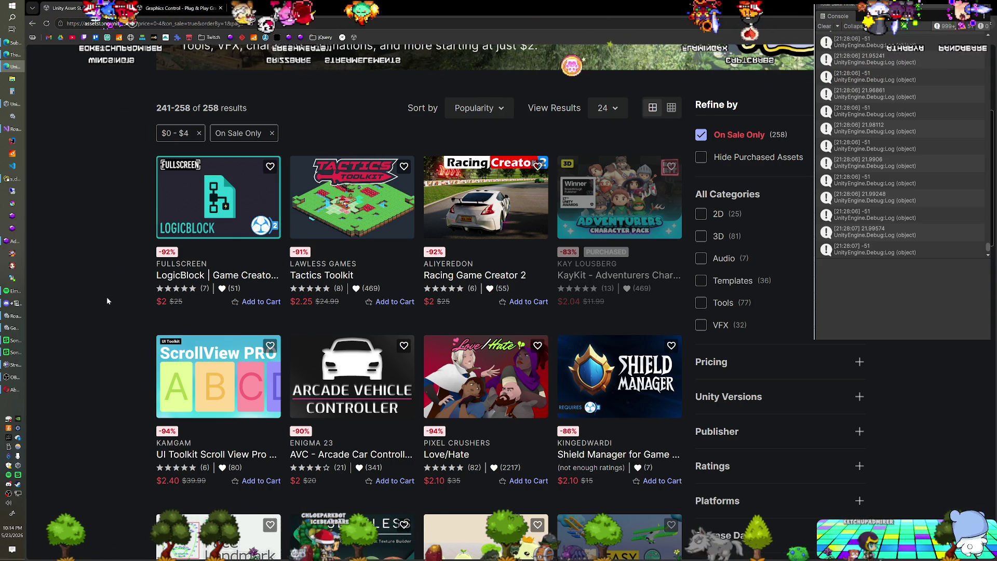
scroll(107, 298, "down", 1)
mouse_move(648, 186)
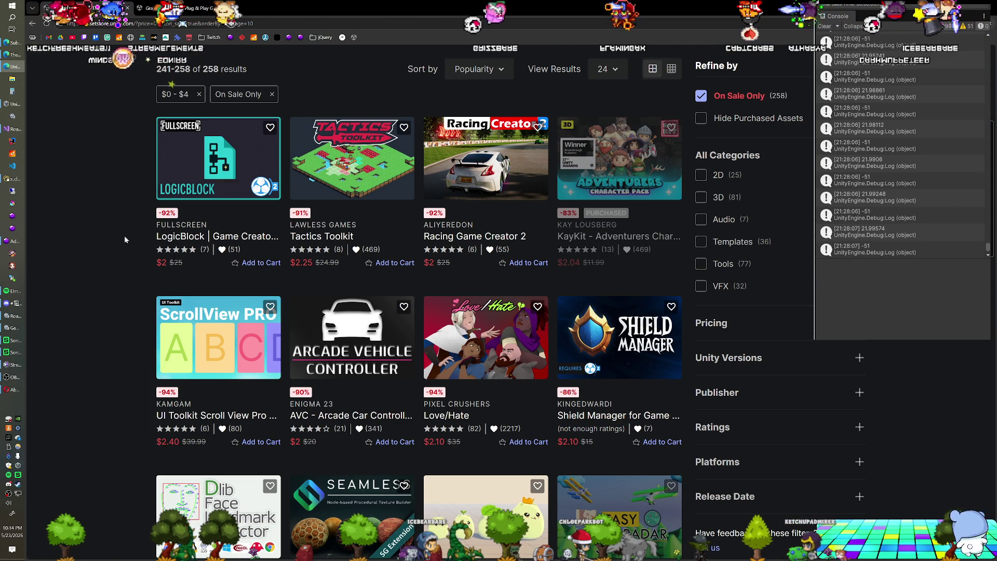
scroll(128, 236, "down", 2)
mouse_move(618, 94)
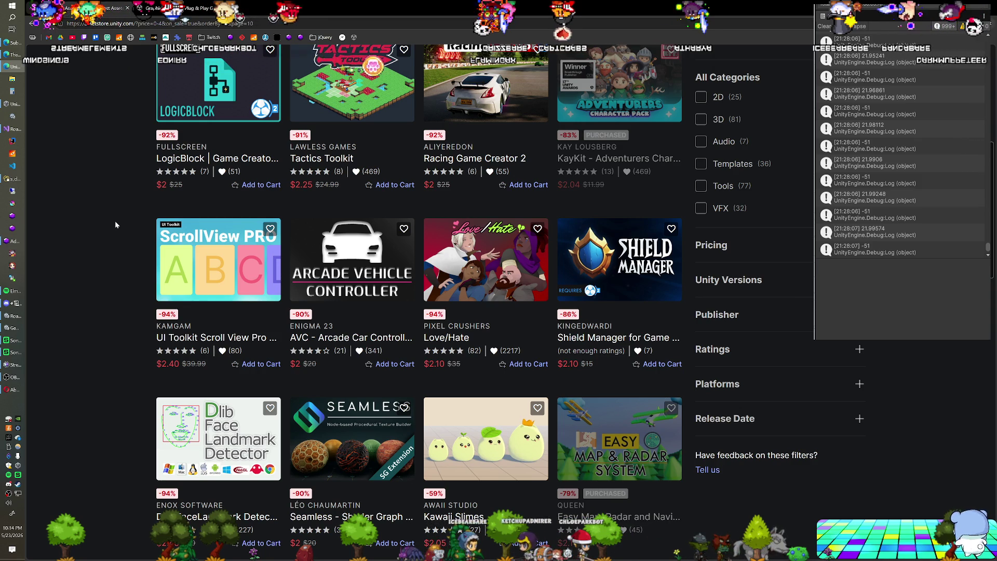
scroll(116, 225, "down", 2)
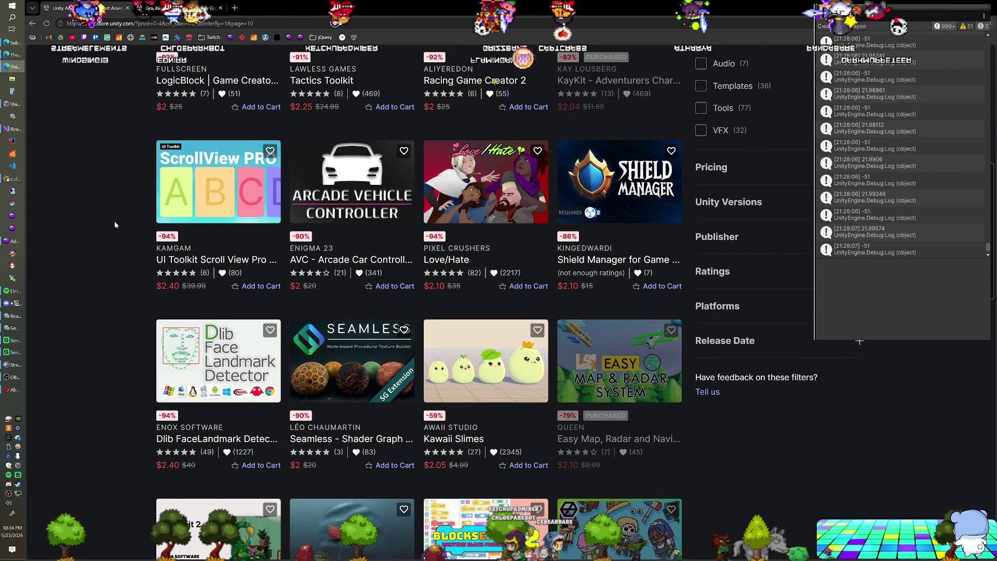
scroll(114, 224, "down", 2)
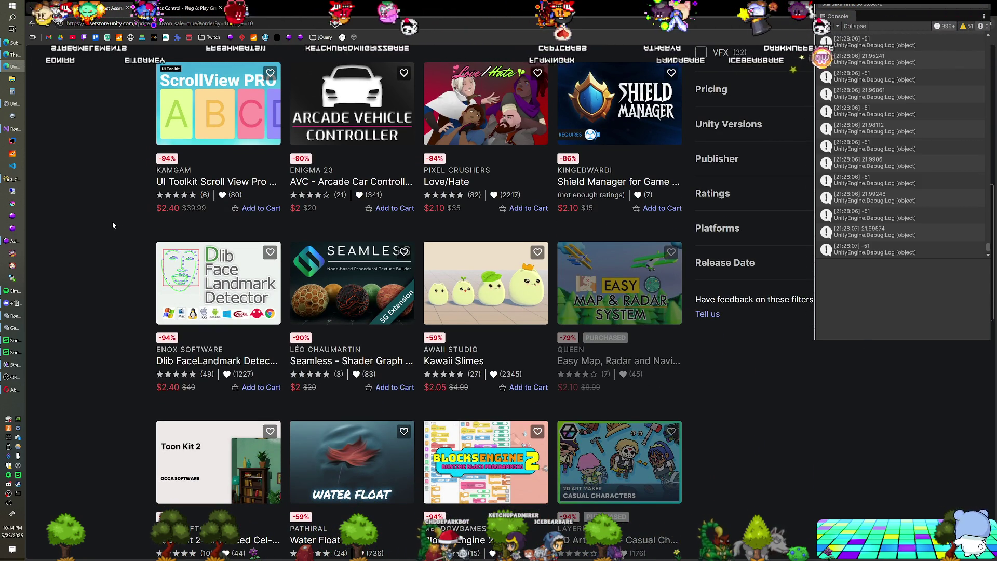
scroll(112, 224, "down", 5)
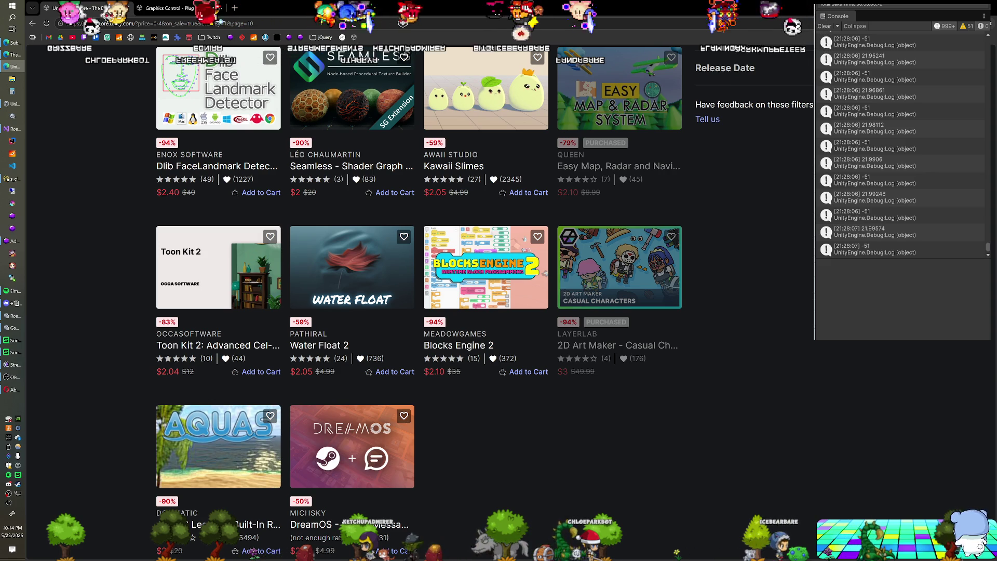
scroll(105, 175, "down", 5)
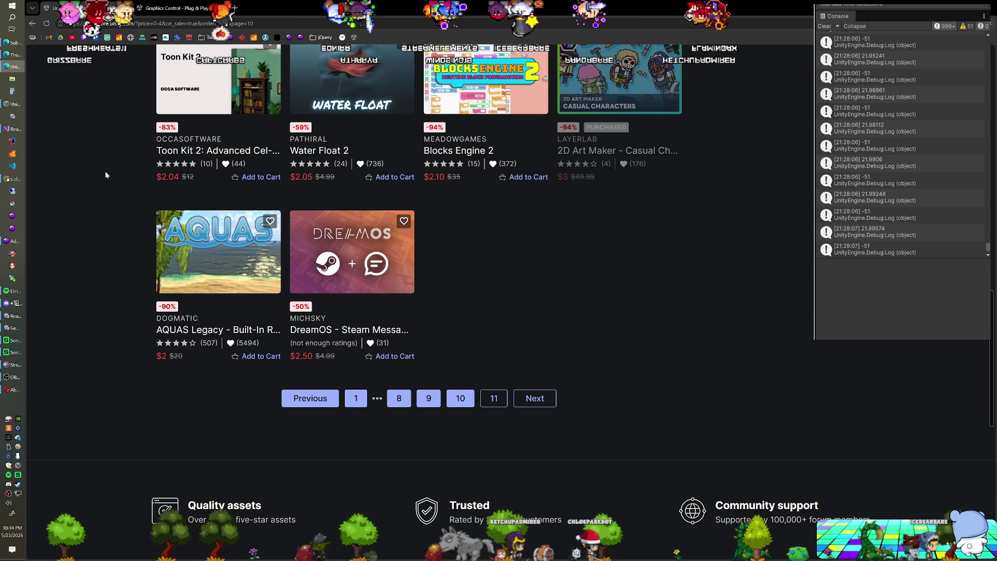
Scroll back up and drag the browser tab to bring up the Graphics Control product page.
scroll(108, 188, "up", 2)
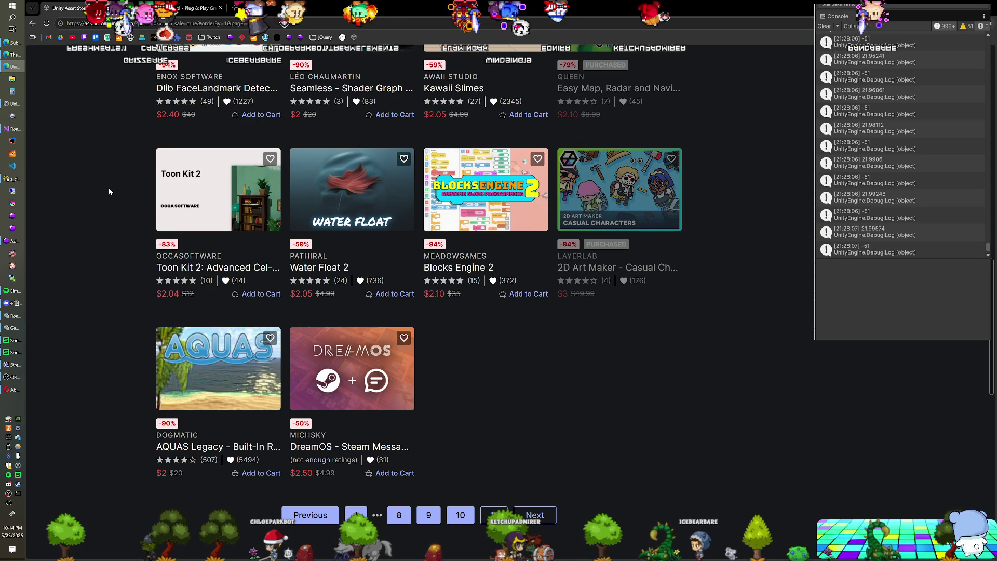
scroll(109, 192, "up", 1)
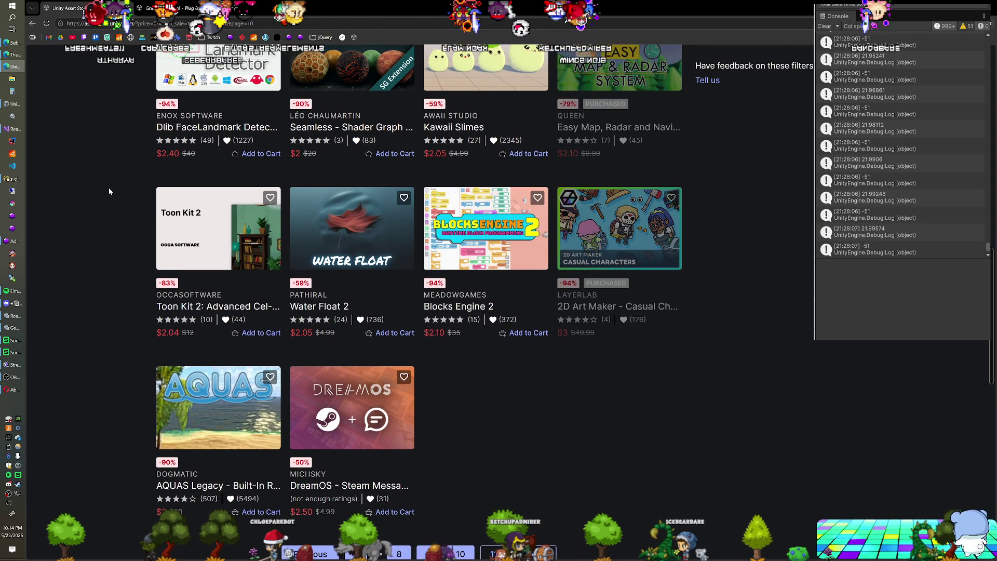
scroll(109, 191, "down", 2)
scroll(120, 203, "up", 7)
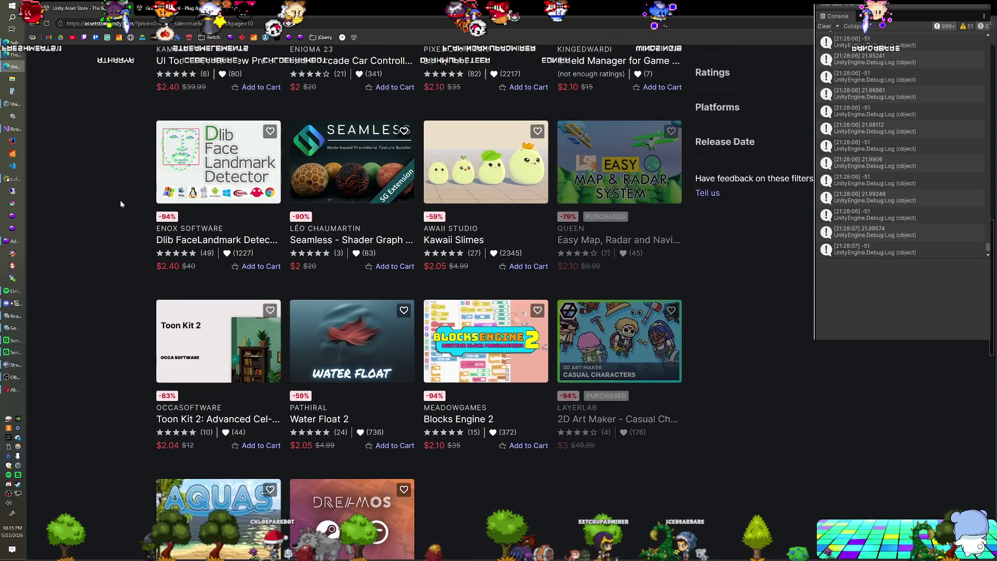
scroll(120, 201, "up", 1)
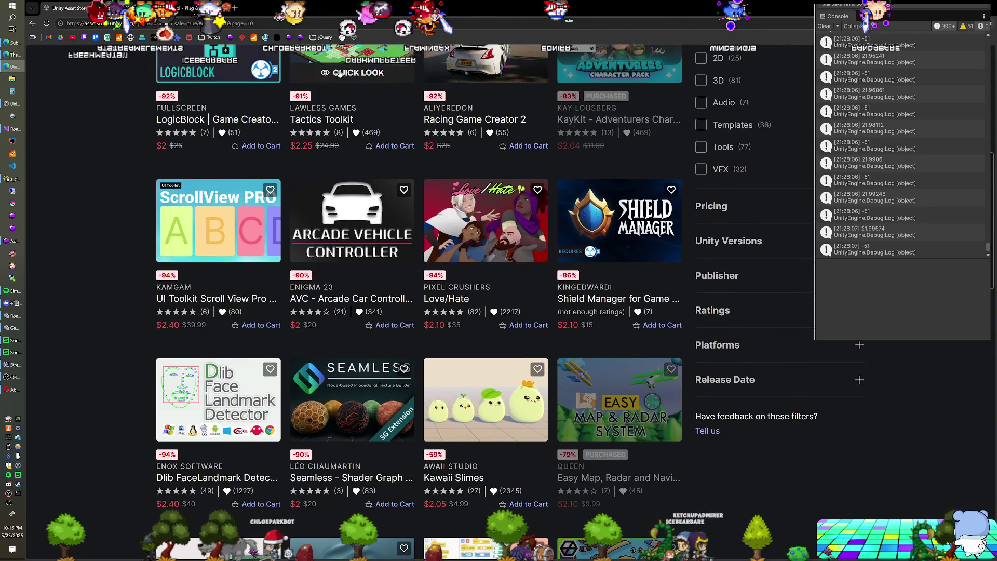
mouse_move(86, 8)
left_mouse_down()
mouse_move(630, 221)
mouse_move(156, 8)
left_mouse_up()
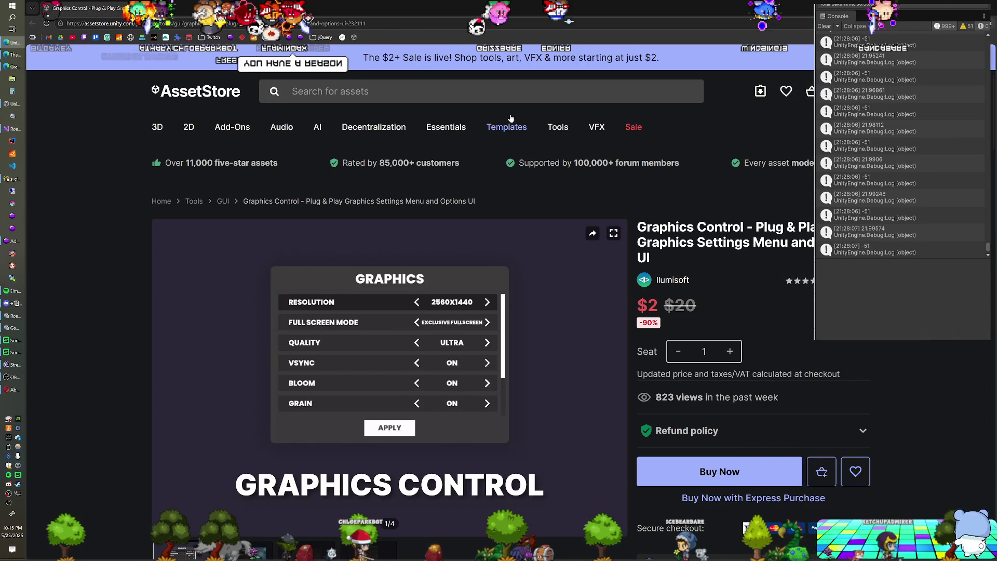
Cycle back and forth through the four Graphics Control gallery images, ending on the first.
scroll(67, 264, "down", 2)
left_click(244, 482)
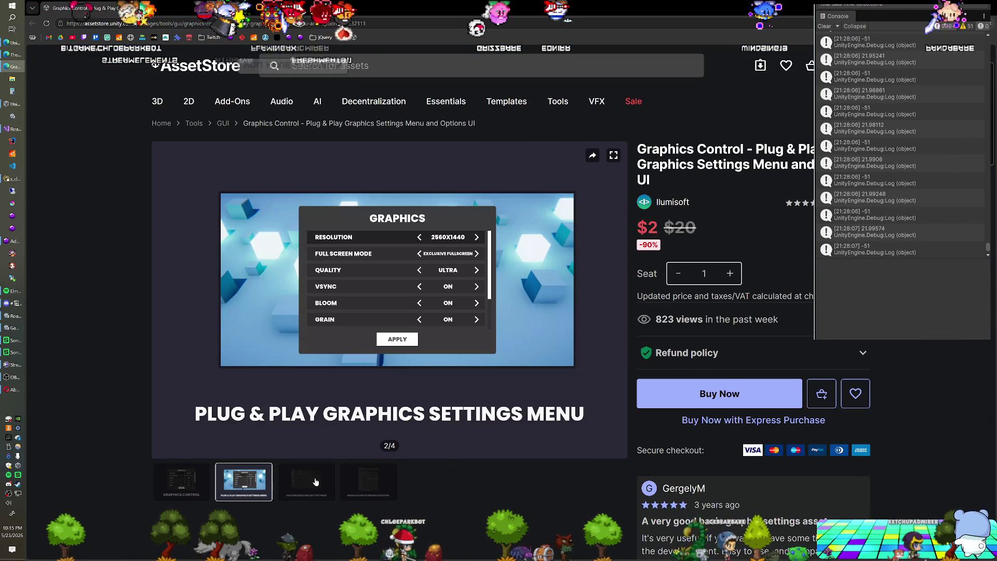
left_click(312, 481)
left_click(357, 475)
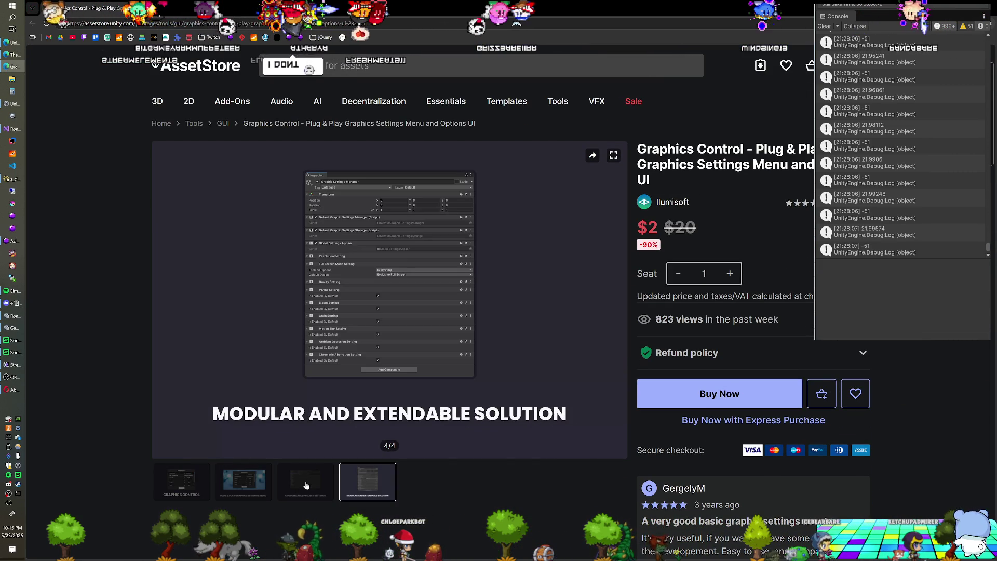
left_click(306, 485)
left_click(260, 485)
left_click(182, 481)
left_click(244, 481)
left_click(306, 481)
left_click(357, 476)
left_click(307, 477)
left_click(245, 481)
left_click(181, 480)
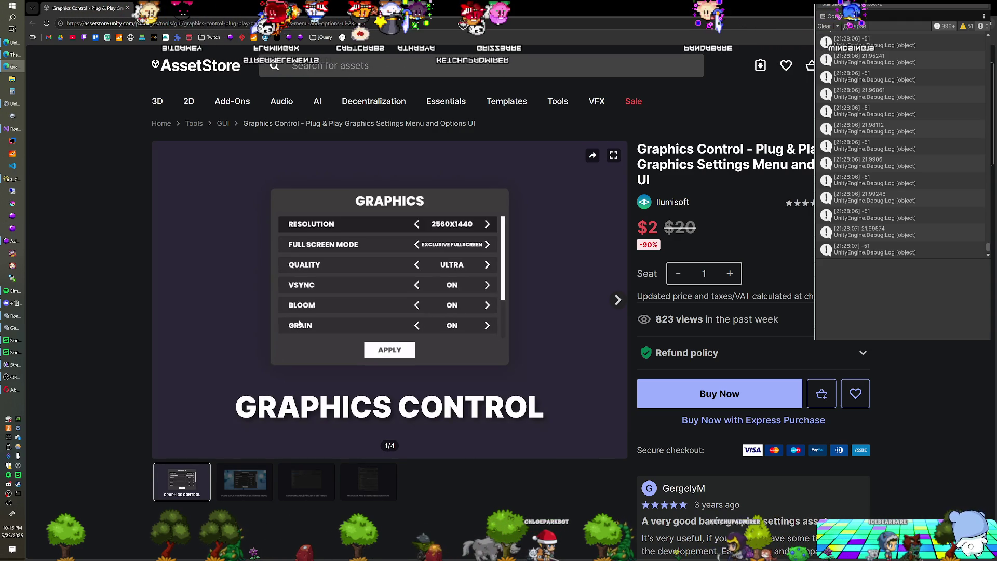
Scroll the product page down and up, then close the Asset Store tab.
scroll(300, 324, "down", 3)
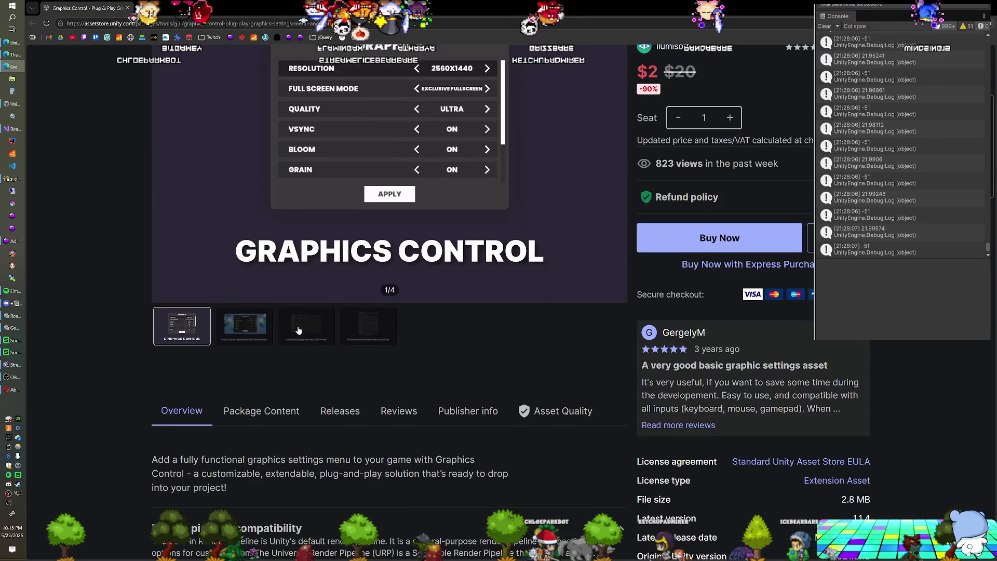
scroll(299, 332, "up", 5)
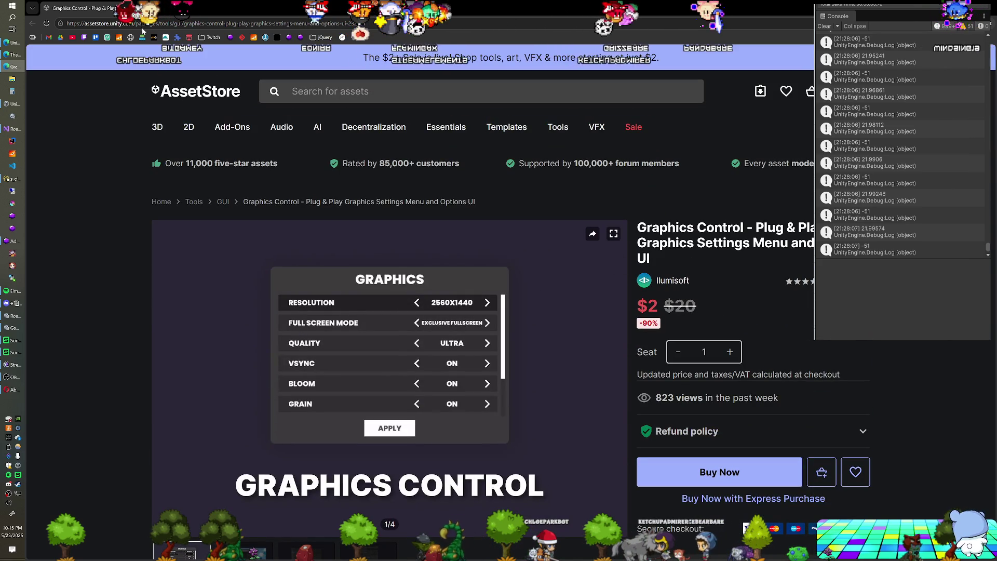
left_click(128, 8)
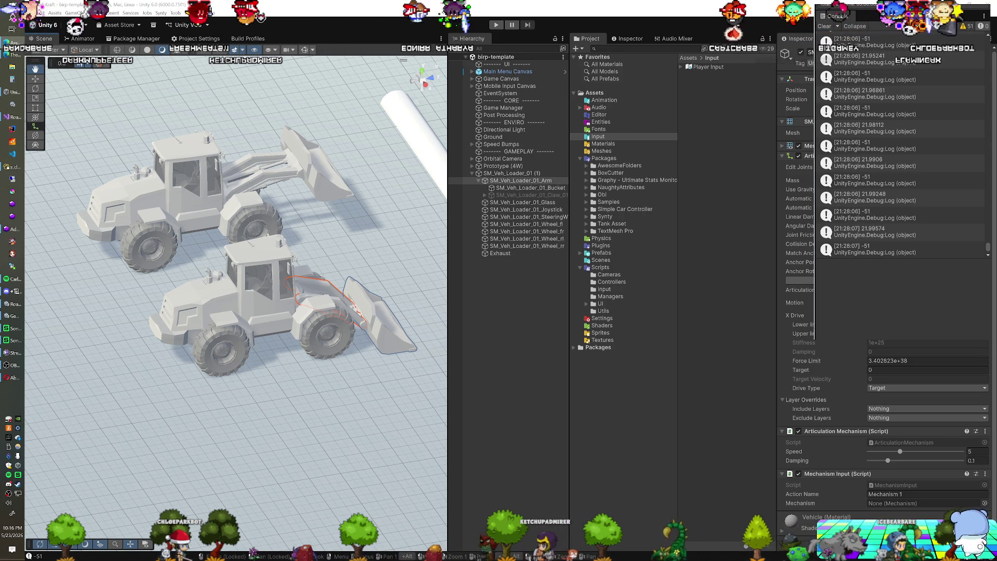
Switch to the browser showing the five-item Asset Store cart with its $13.10 subtotal.
key("alt+Tab")
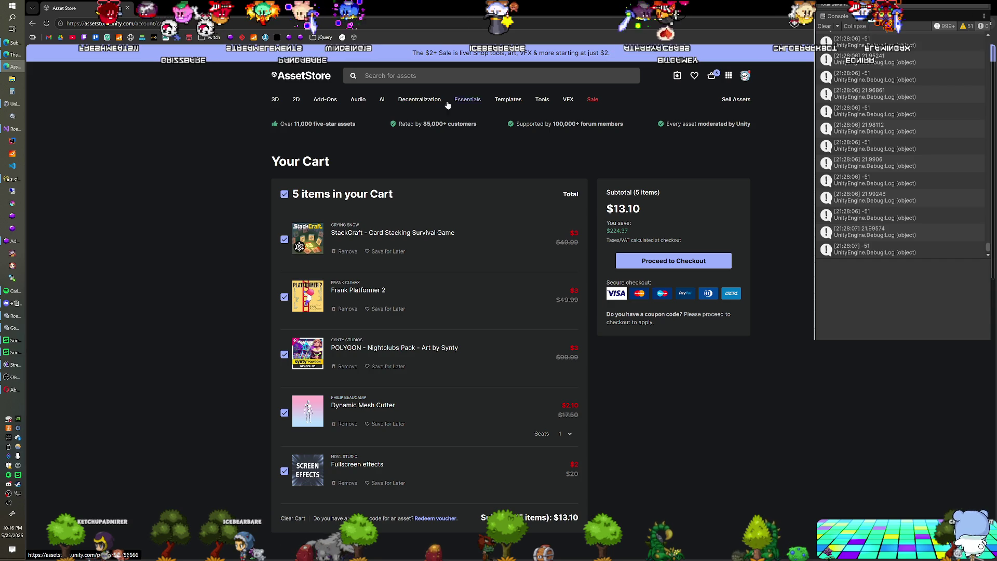
Drag the browser window off screen to reveal the Unity editor and loader arm's Articulation Mechanism.
mouse_move(234, 8)
left_mouse_down()
mouse_move(166, 47)
mouse_move(995, 46)
left_mouse_up()
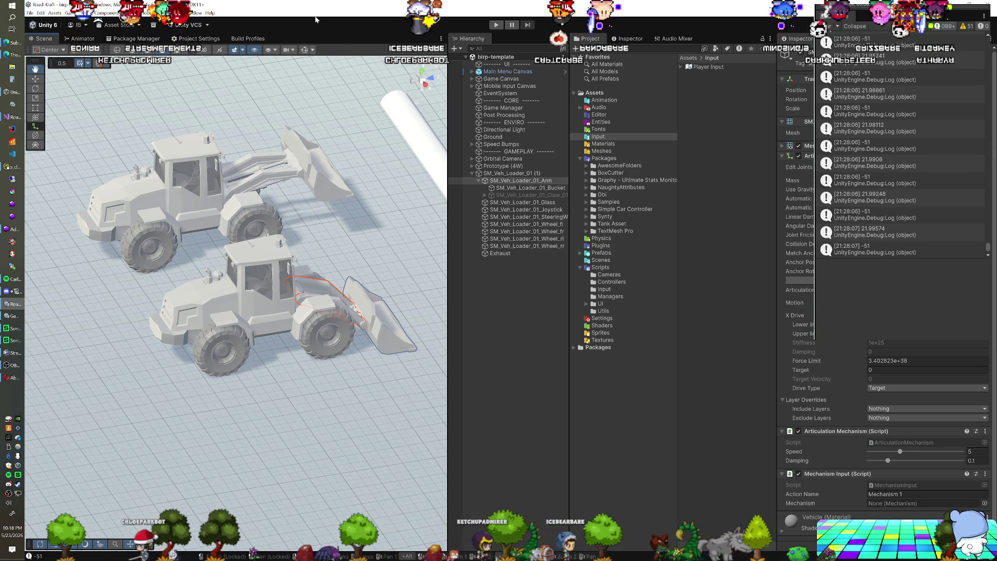
Orbit to see the loaders side-on, then open Construction_City_Demo from PolygonConstruction's Scenes folder.
mouse_move(305, 290)
left_mouse_down()
mouse_move(296, 289)
mouse_move(333, 292)
mouse_move(348, 278)
left_mouse_up()
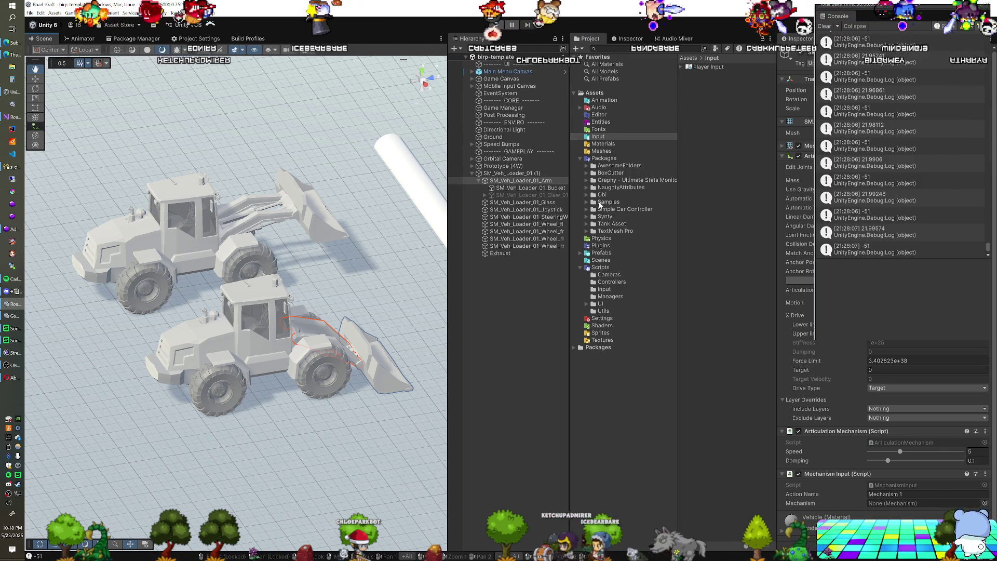
left_click(592, 217)
left_click(588, 217)
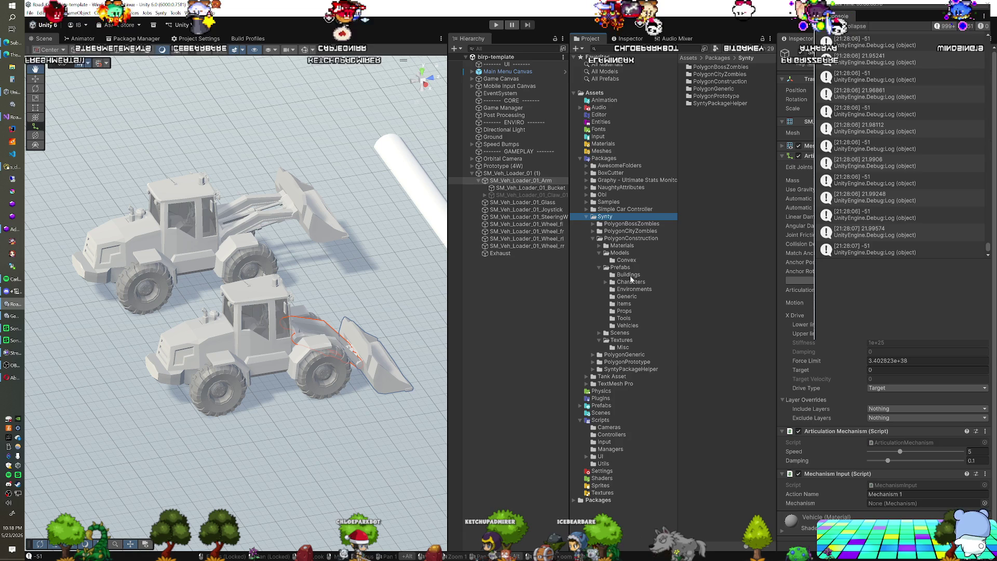
left_click(618, 334)
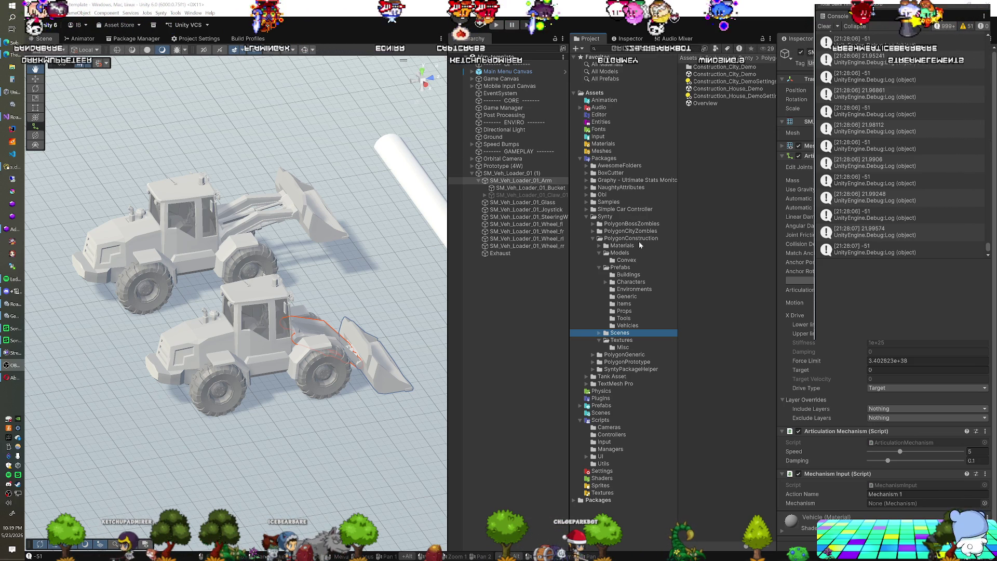
double_click(736, 73)
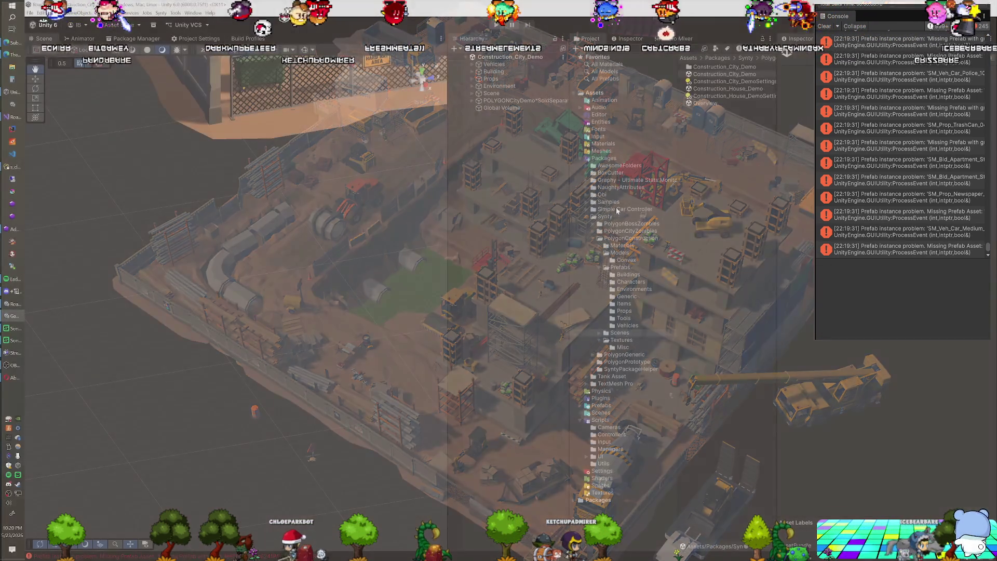
List the Simple Car Controller folder's Demo Scenes, Prefabs and Scripts in the Project window.
left_click(618, 209)
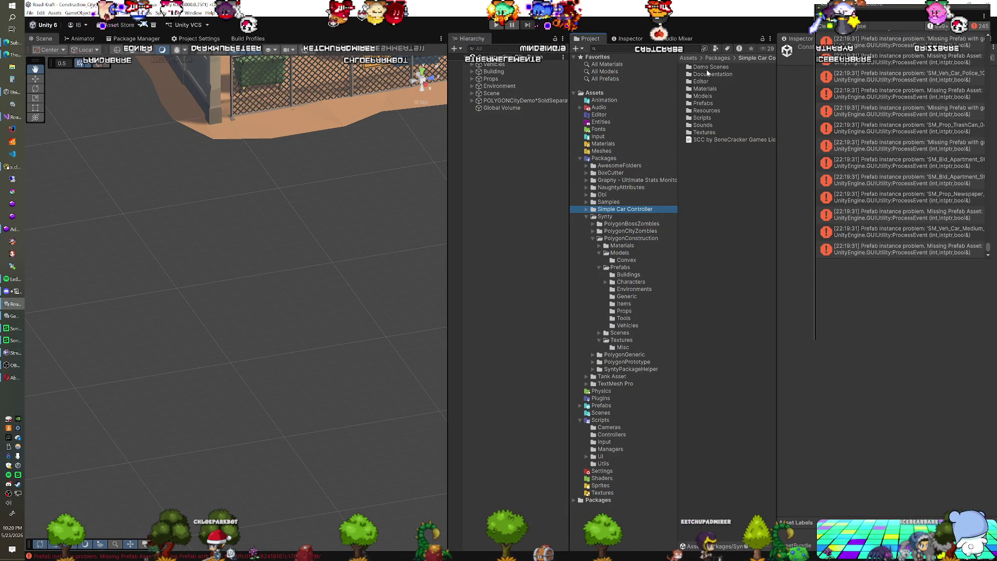
Open the Demo Scenes folder and load the SCC_SampleScene demo scene.
left_click(708, 68)
double_click(707, 68)
double_click(707, 74)
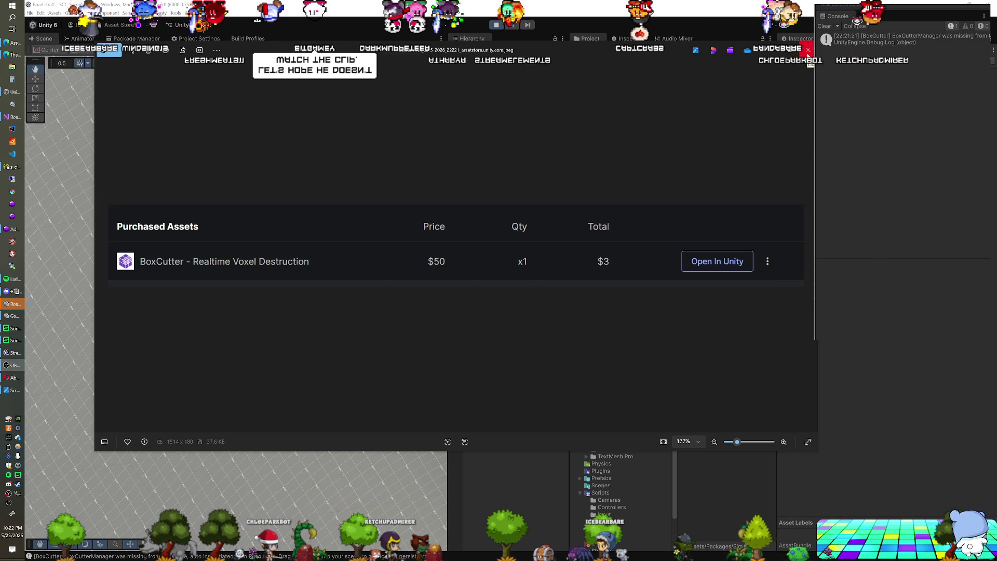
Close the BoxCutter purchase screenshot viewer.
left_click(808, 50)
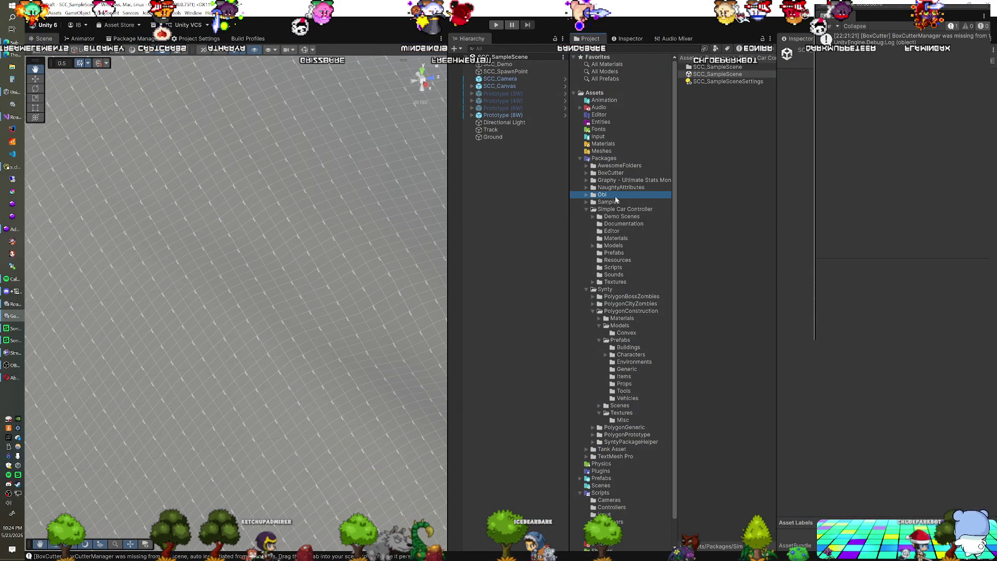
Expand Obi's RopeAndRod samples and start playing the Crane scene.
left_click(586, 195)
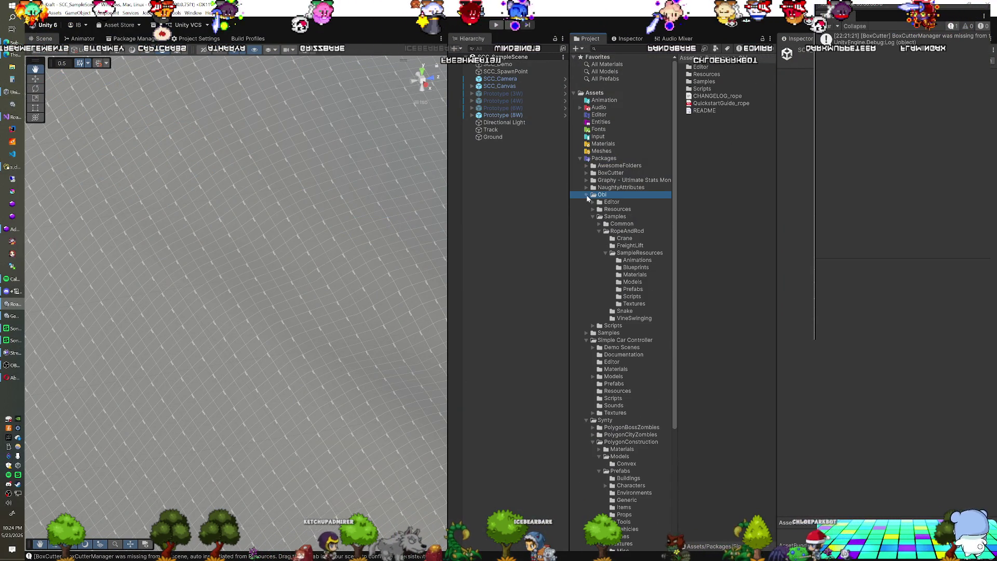
left_click(631, 233)
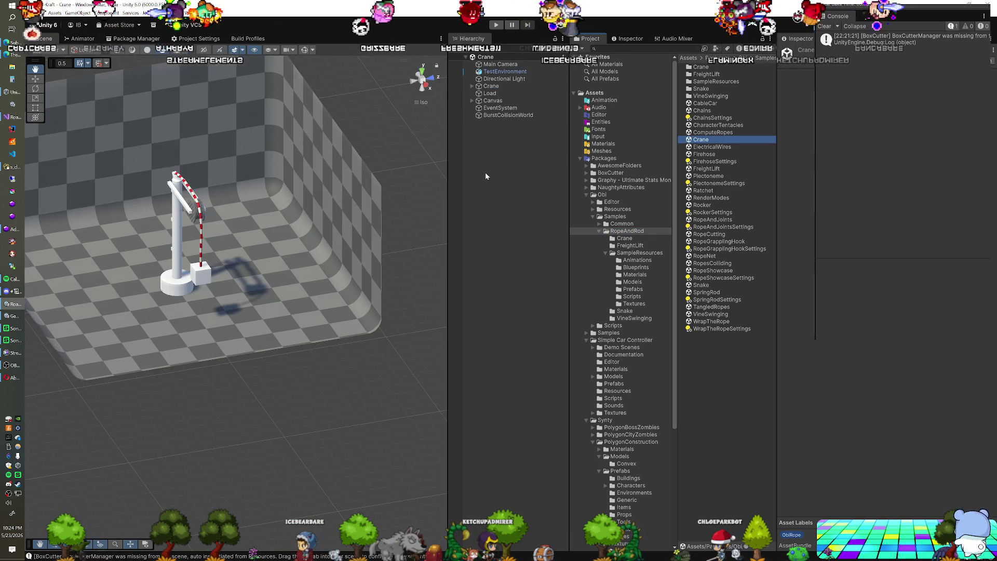
key("ctrl+p")
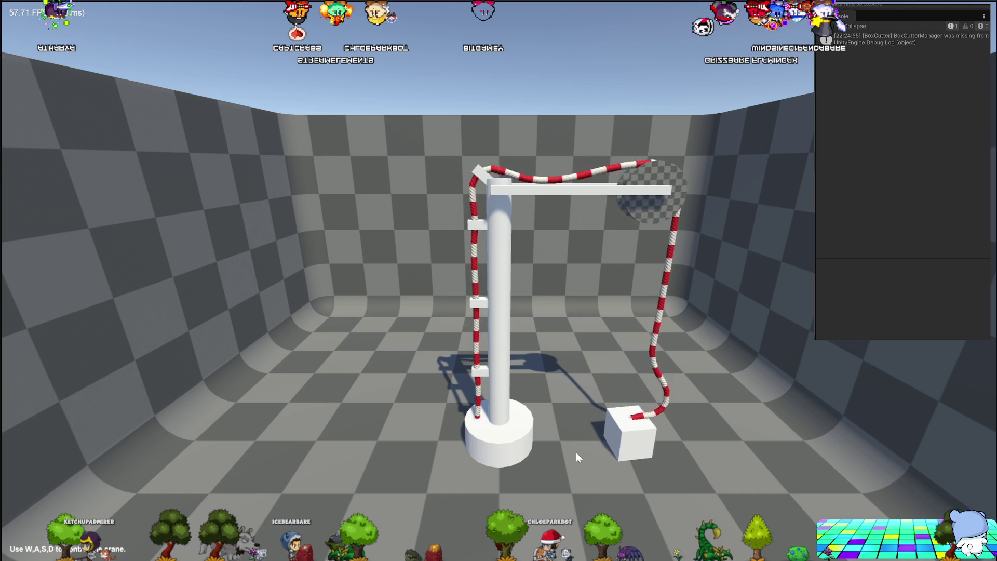
Hoist, lower and re-raise the cube with the W/S crane keys, then stop Play mode.
key("w")
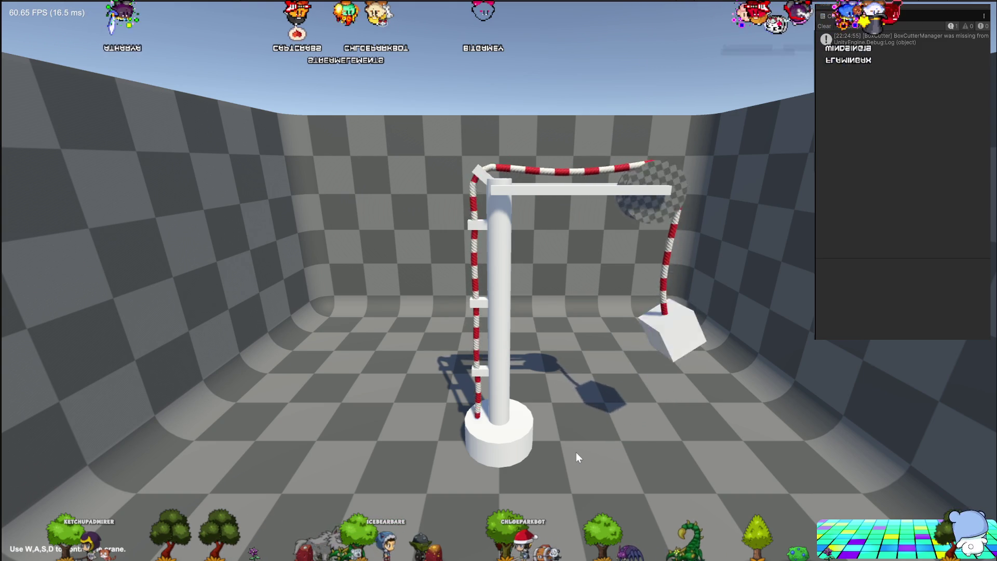
key("s")
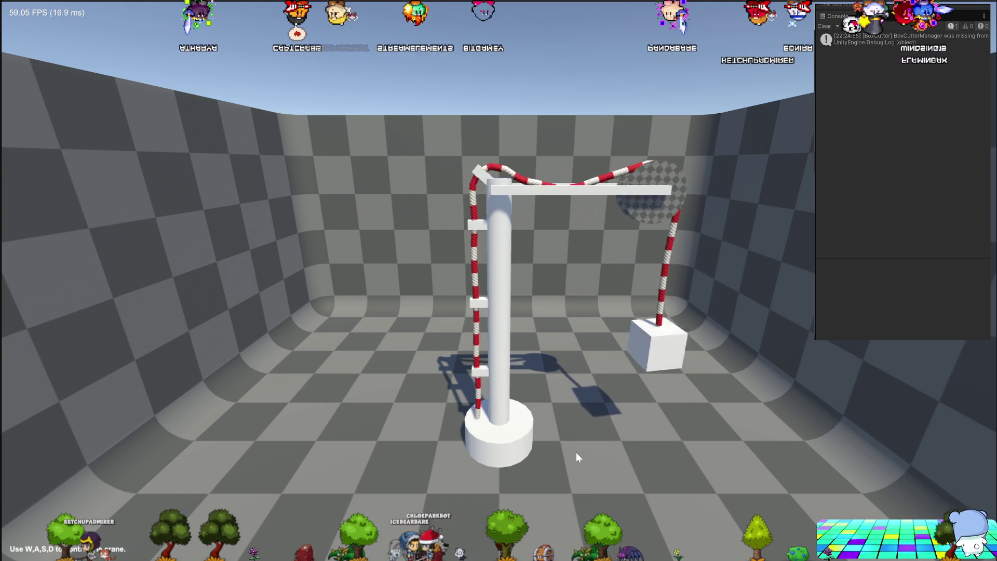
key("s")
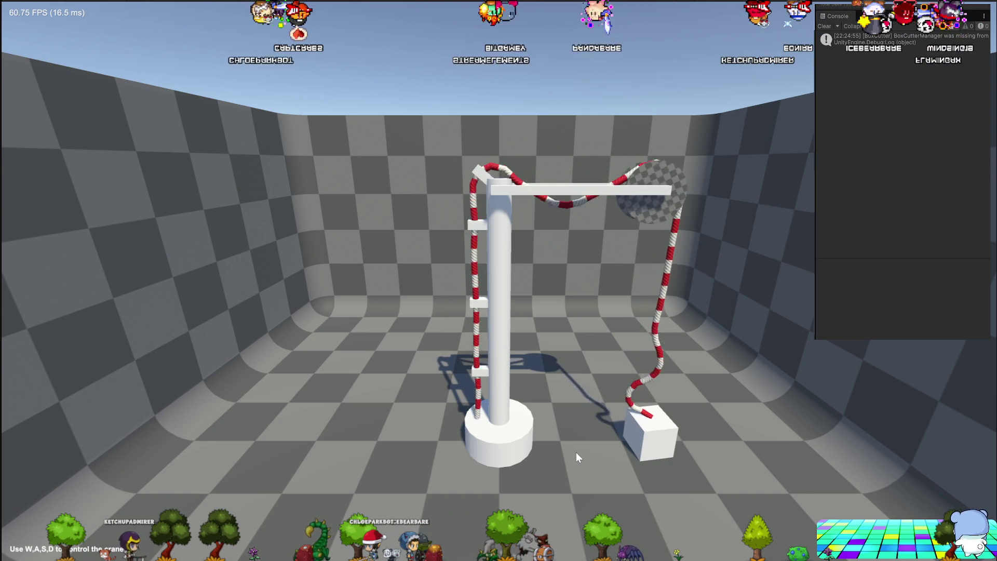
key("w")
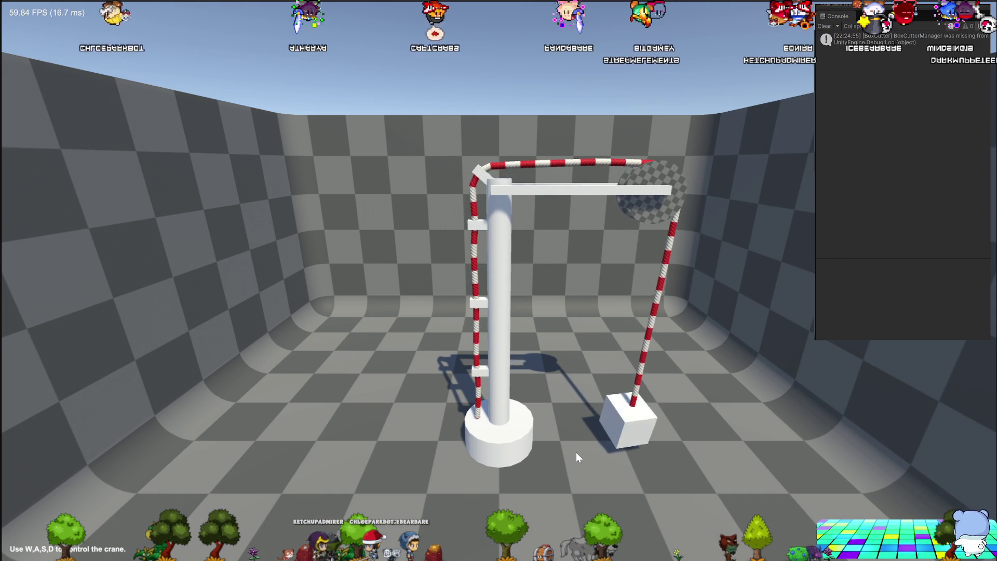
key("w")
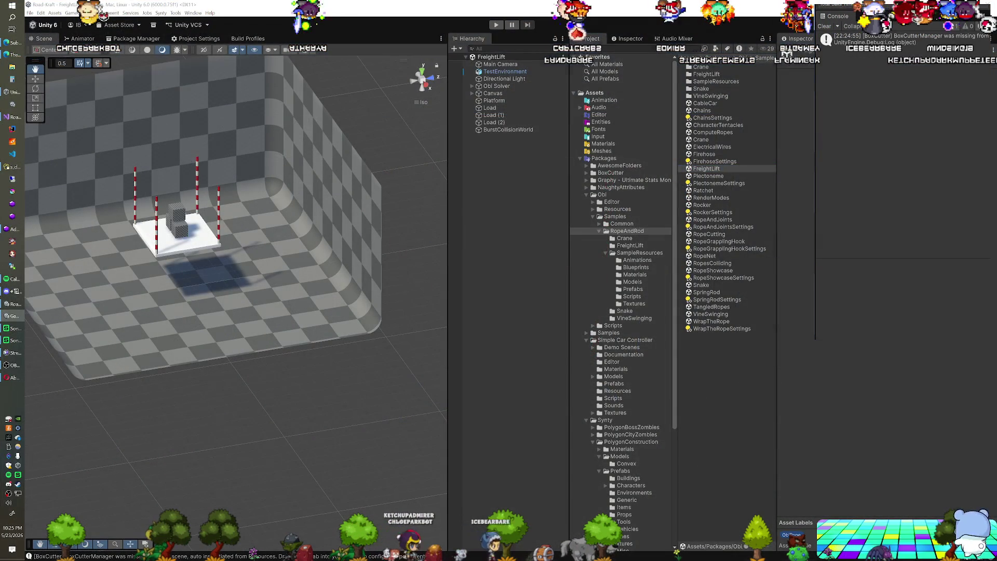
key("ctrl+p")
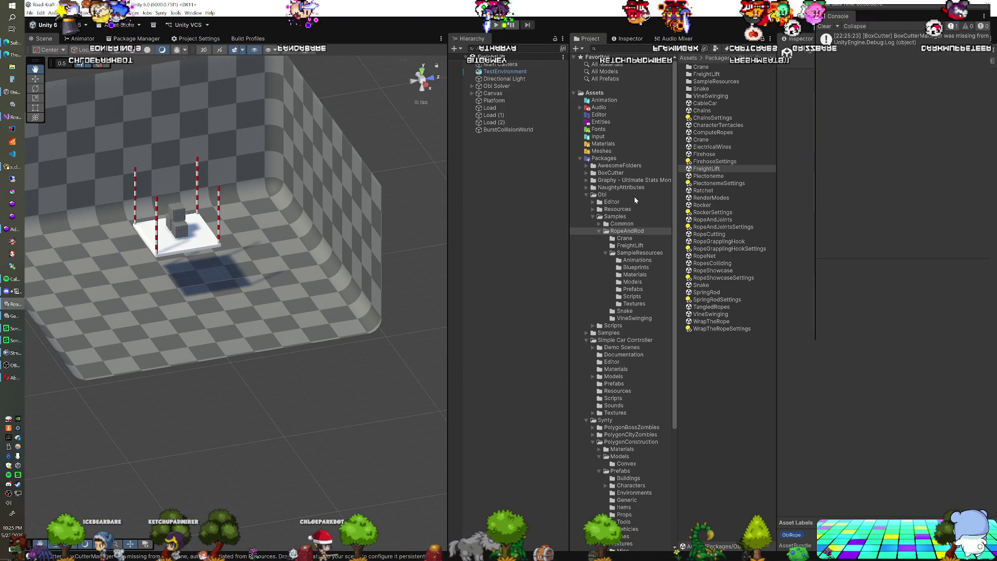
Open the Tank Asset folder and move the Asset Store browser window into view.
scroll(634, 196, "down", 3)
scroll(634, 202, "down", 2)
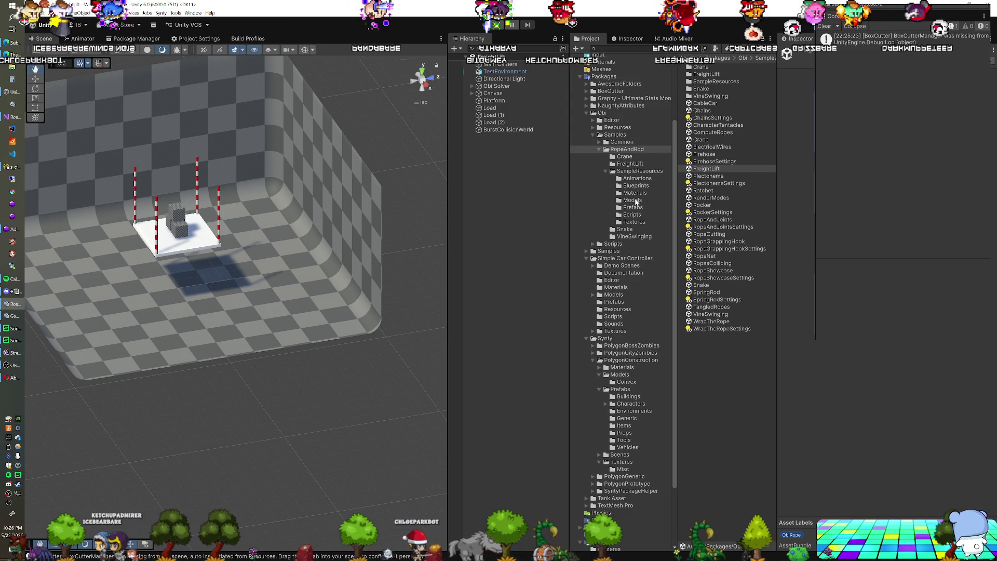
scroll(636, 207, "down", 4)
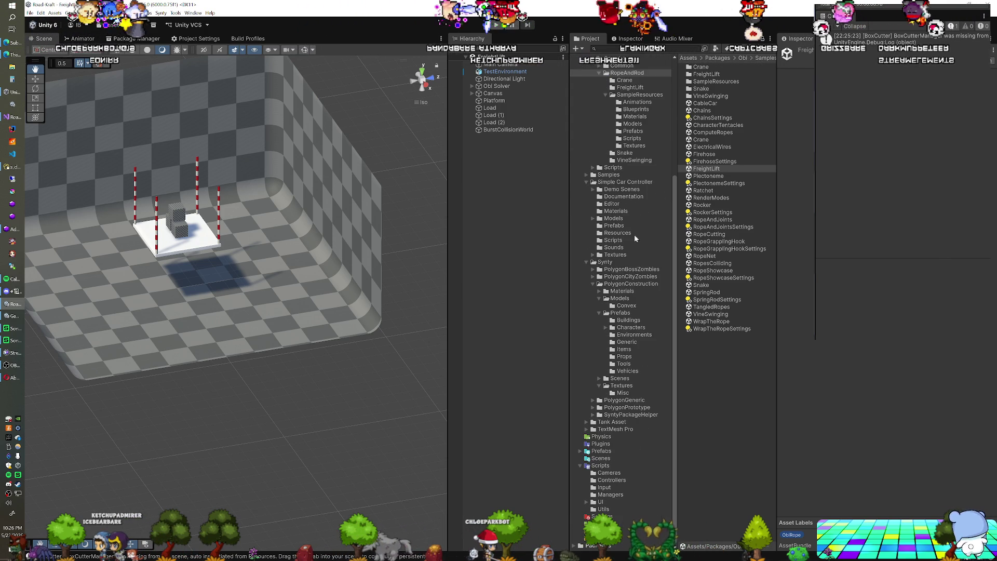
double_click(602, 423)
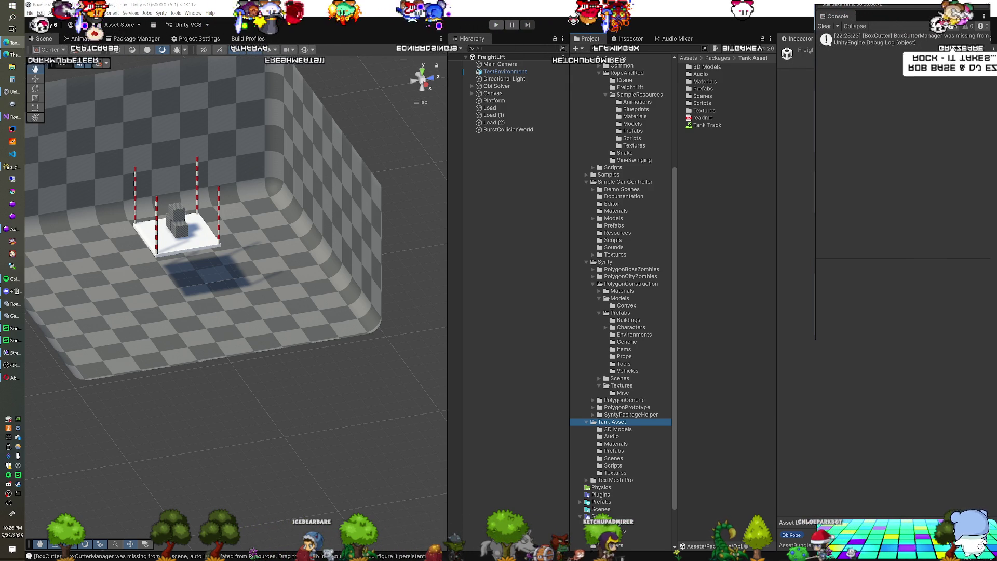
mouse_move(753, 116)
left_mouse_down()
mouse_move(422, 32)
mouse_move(408, 3)
mouse_move(415, 11)
left_mouse_up()
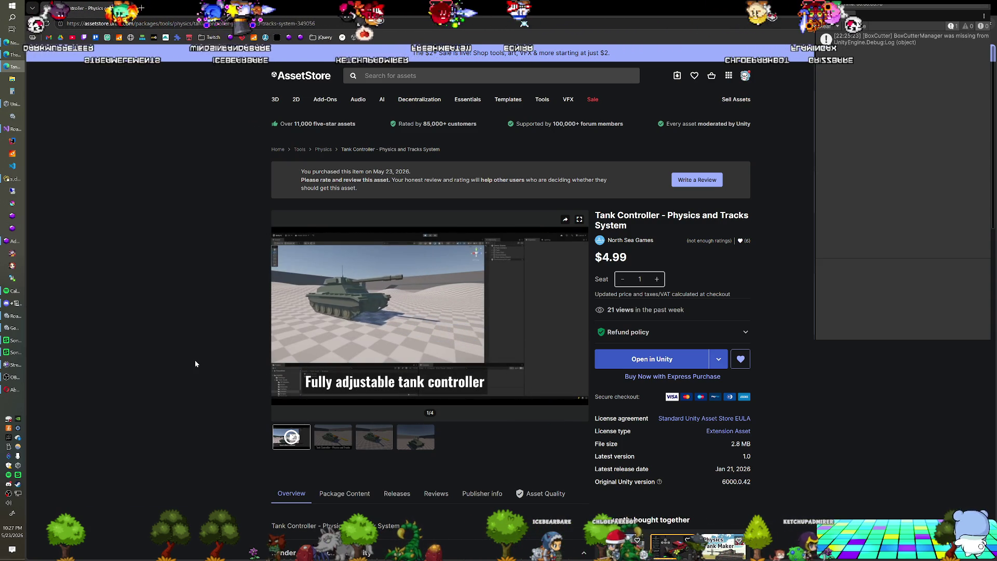
Watch the Tank Controller preview video, then switch back to the Unity Editor.
mouse_move(386, 325)
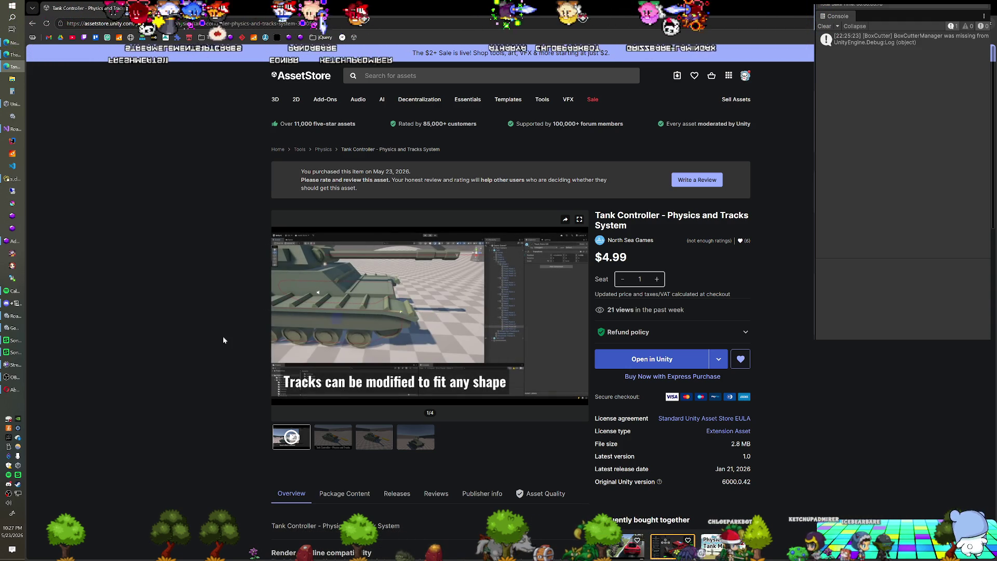
mouse_move(367, 333)
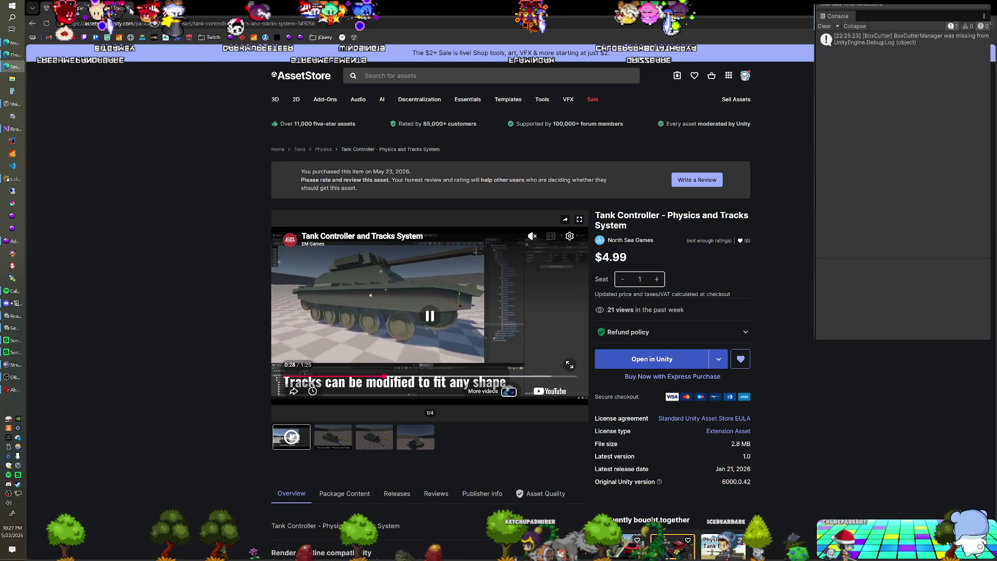
key("alt+Tab")
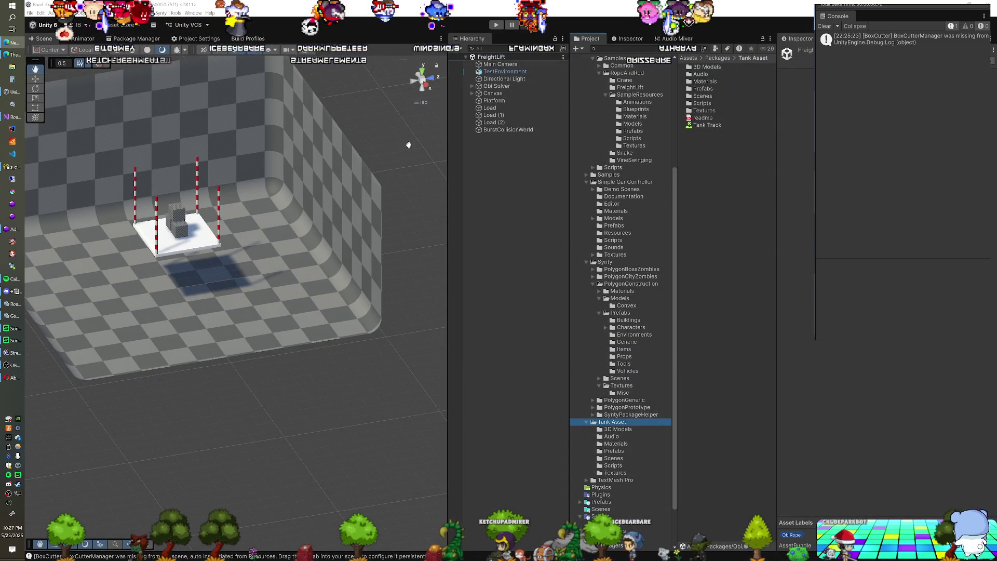
Expand BoxCutter's DemoScenes folder and open the BoxCutter Demo scene.
scroll(653, 258, "up", 10)
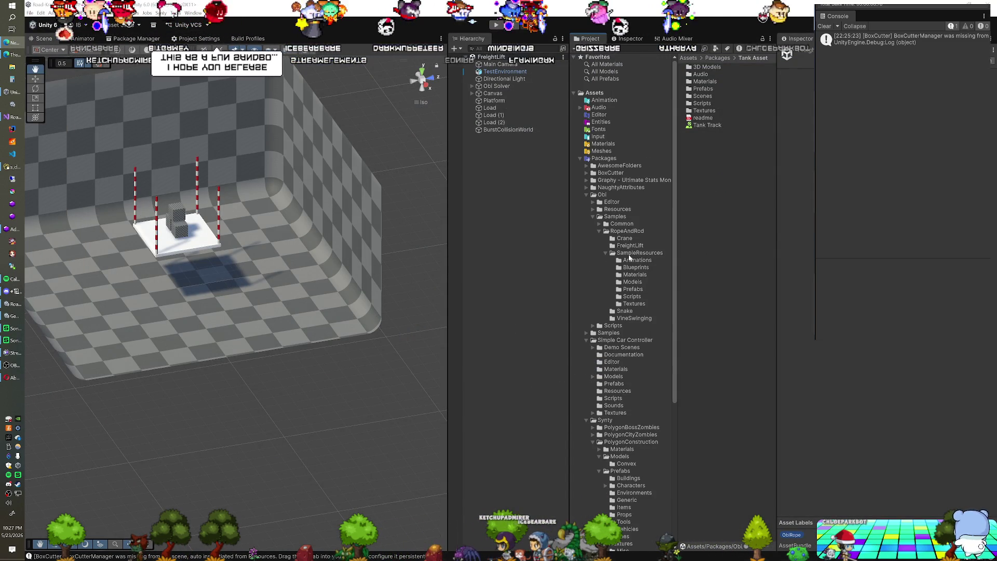
left_click(608, 173)
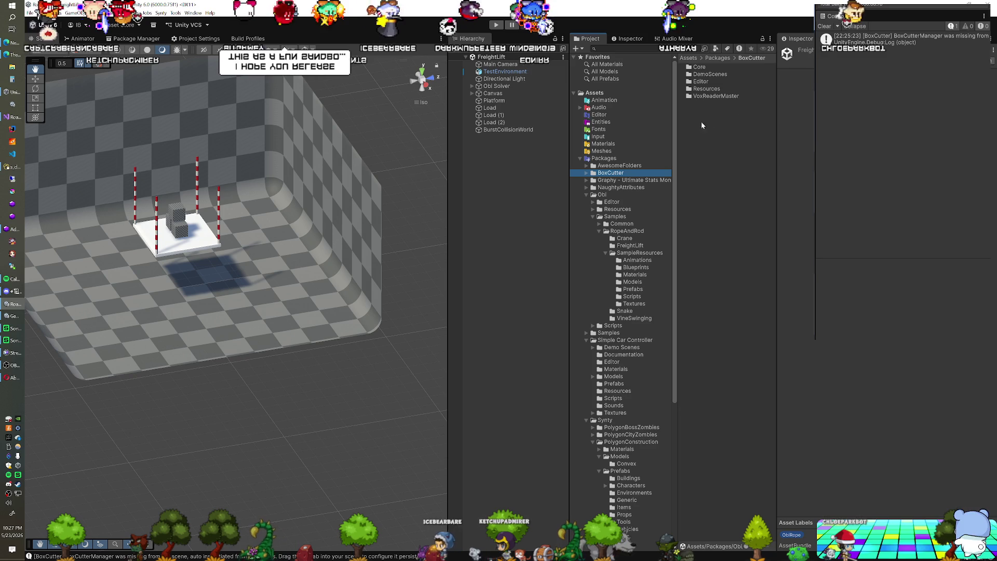
left_click(587, 175)
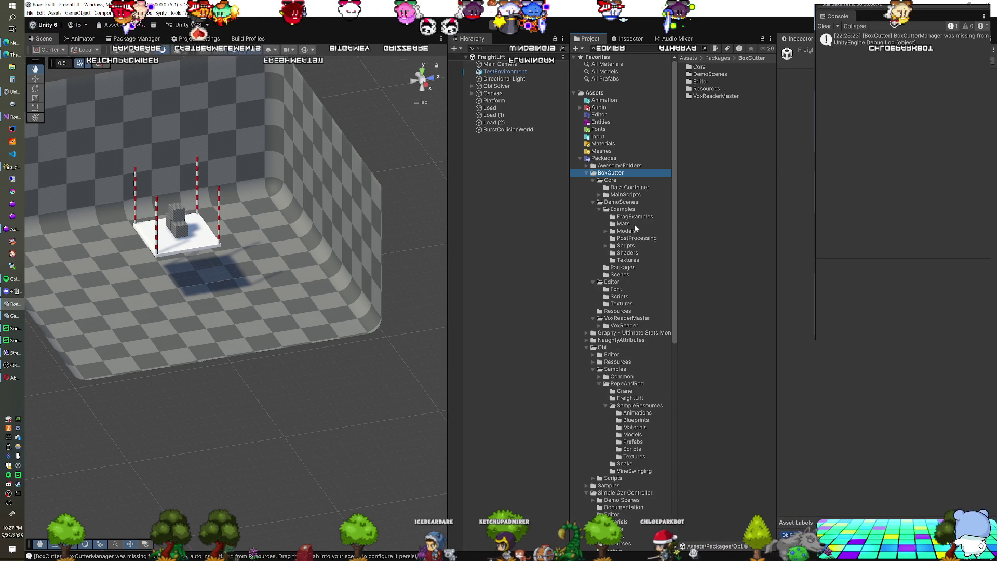
left_click(618, 275)
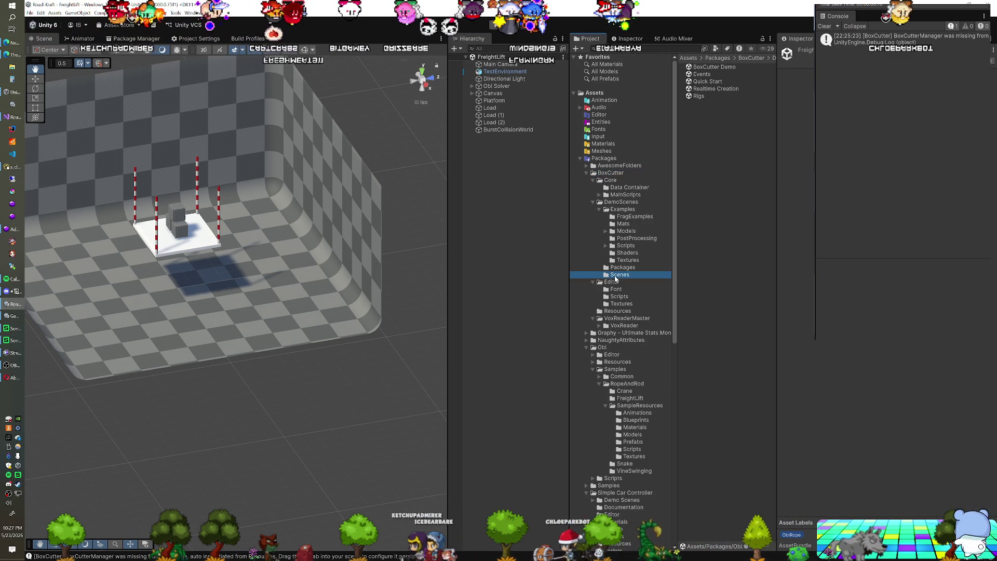
left_click(723, 67)
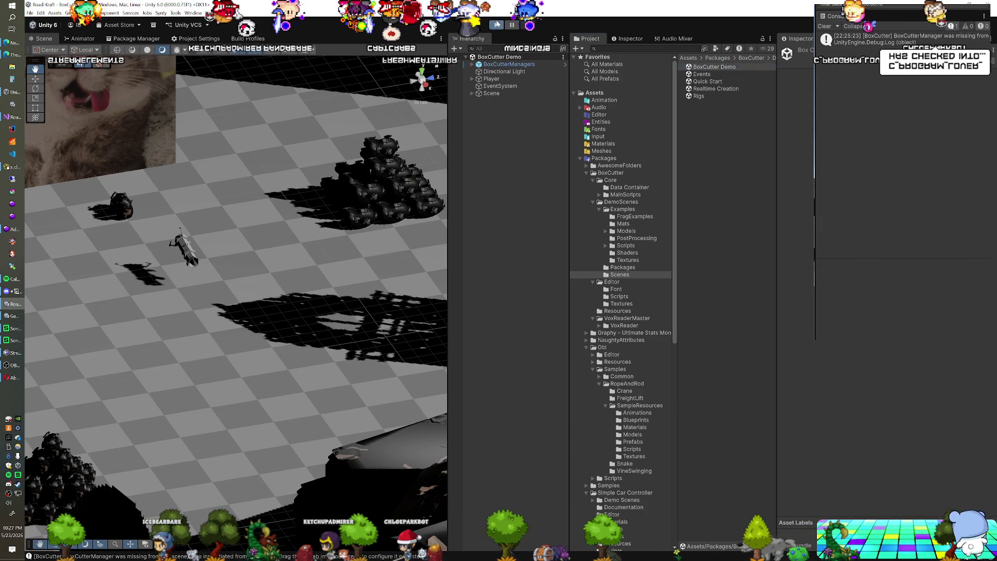
Start Play mode and walk the player forward toward the dark creature.
left_click(497, 25)
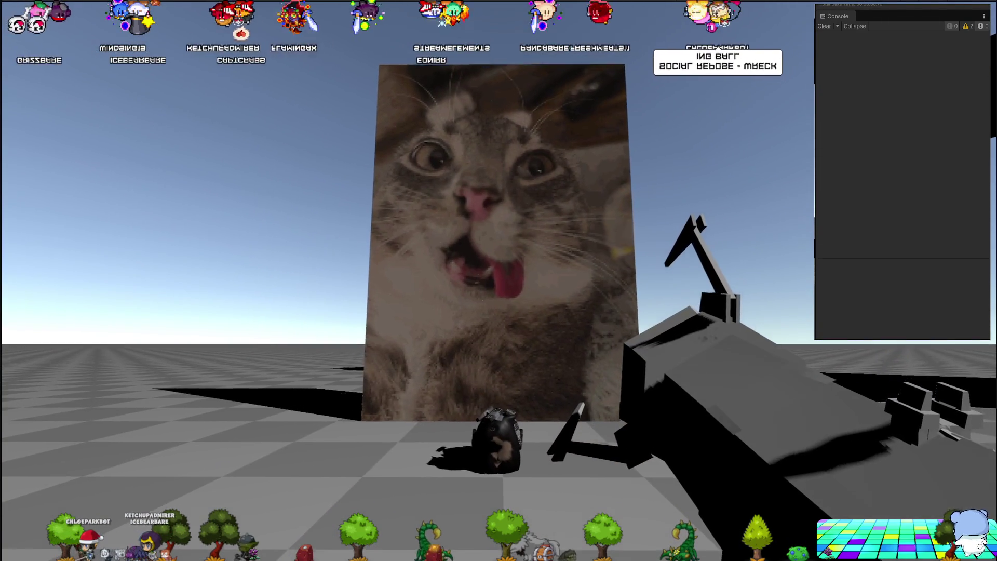
key("w")
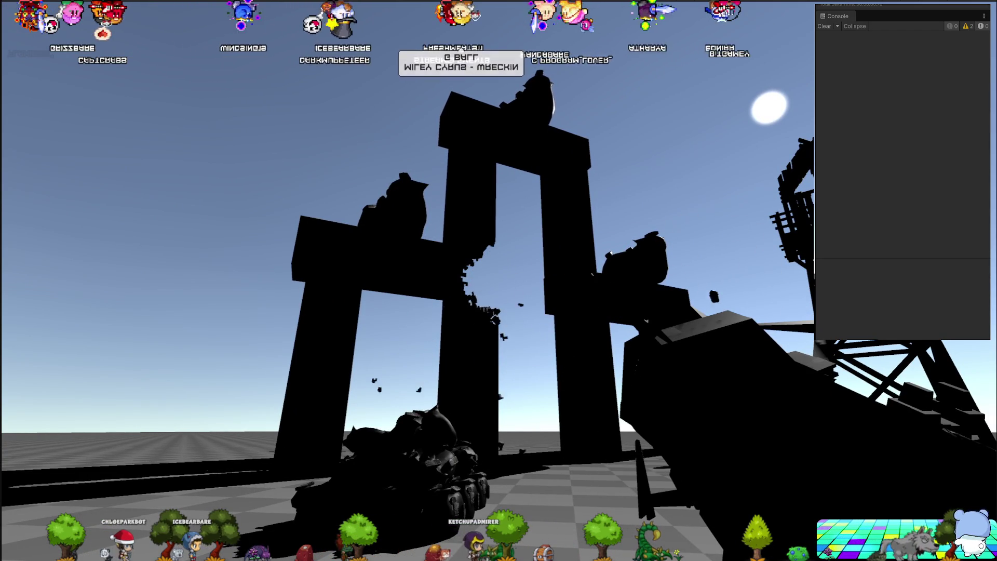
key("w")
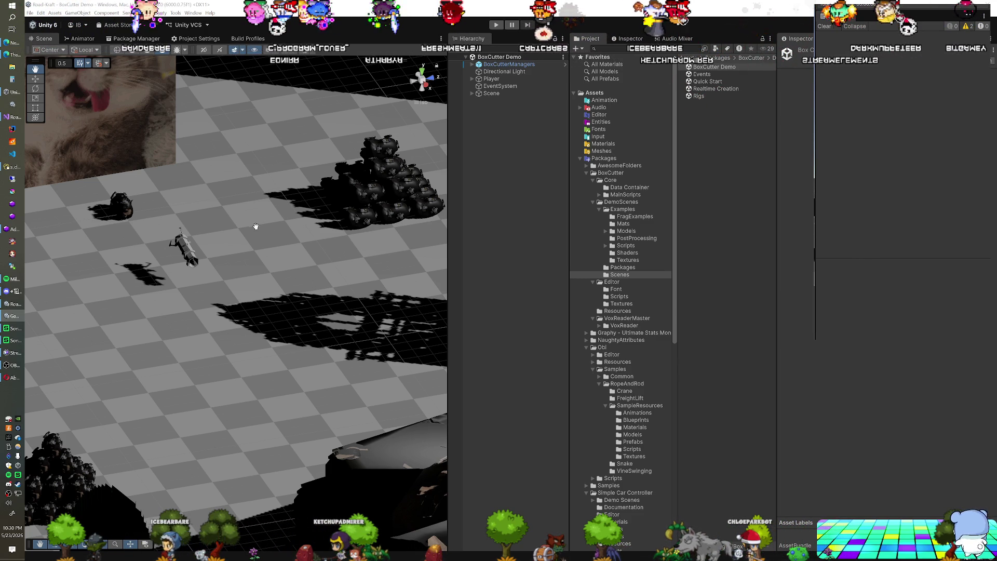
scroll(238, 230, "down", 2)
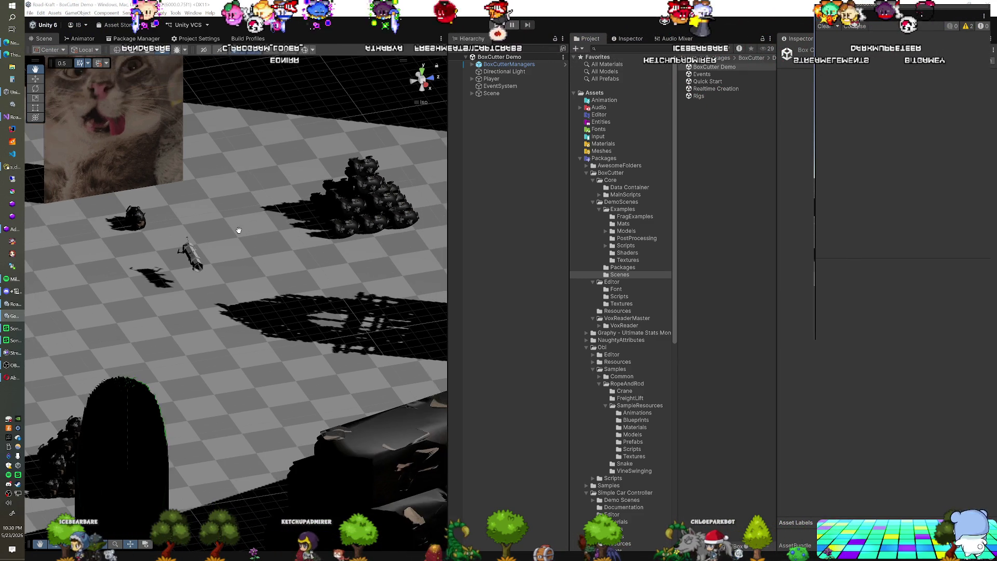
scroll(239, 230, "up", 5)
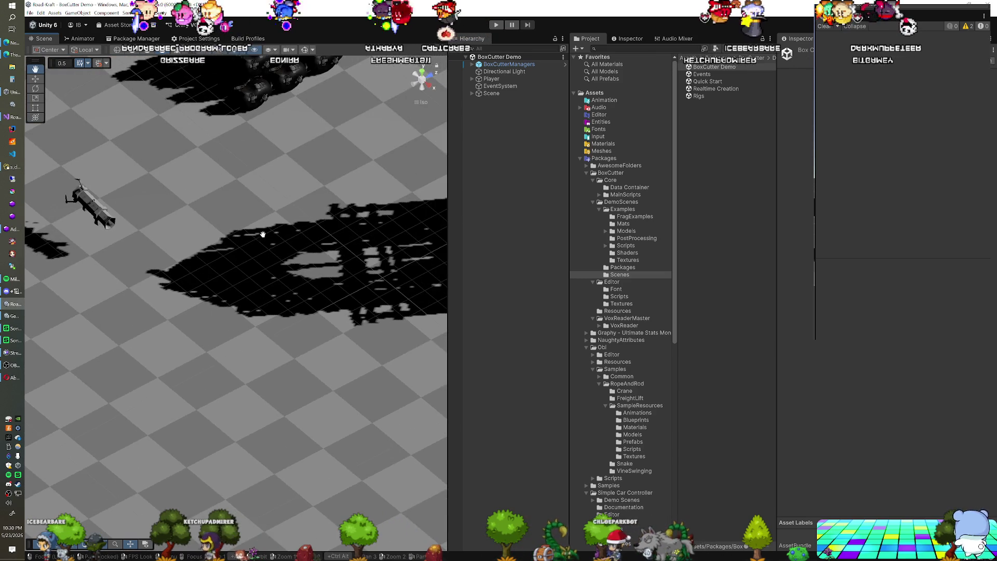
scroll(263, 234, "down", 3)
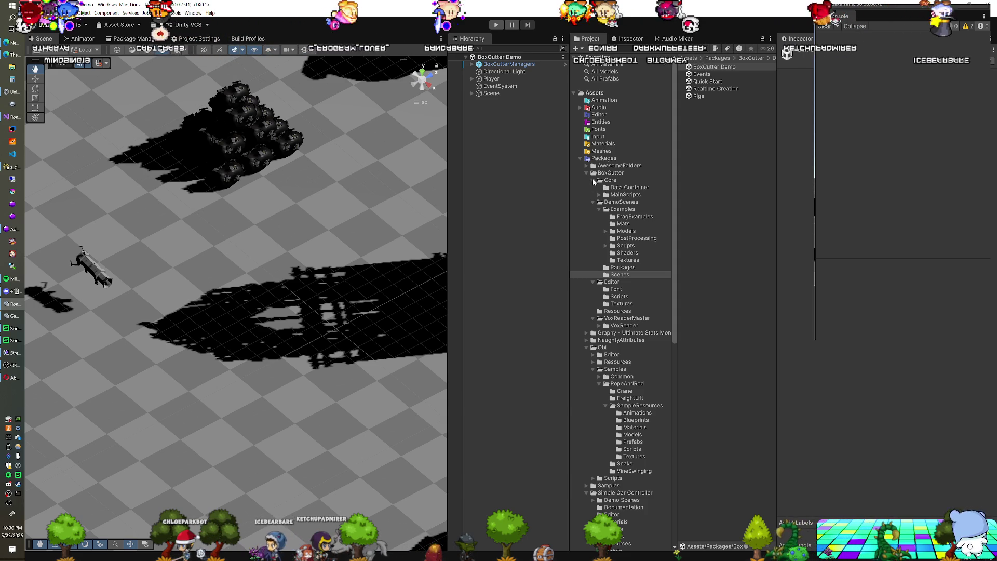
Collapse the BoxCutter, Obi, Synty and Tank Asset folders, then select NaughtyAttributes.
left_click(714, 66)
left_click(586, 172)
left_click(584, 196)
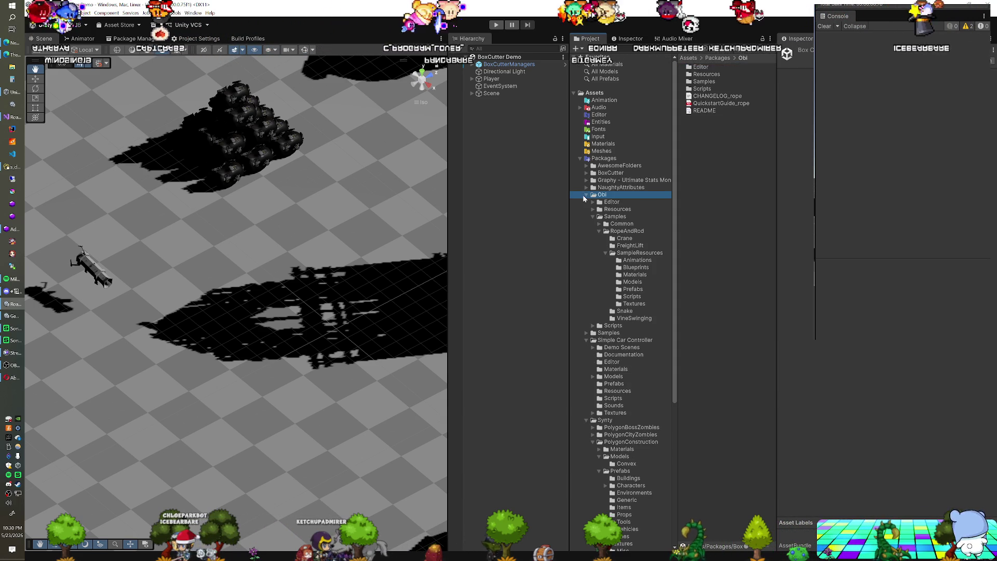
left_click(586, 194)
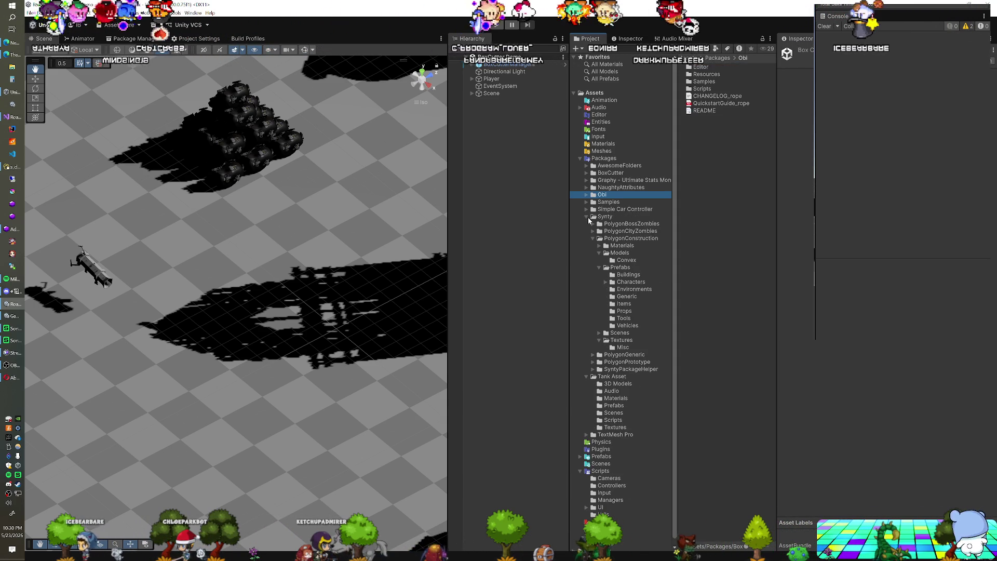
left_click(587, 216)
left_click(587, 224)
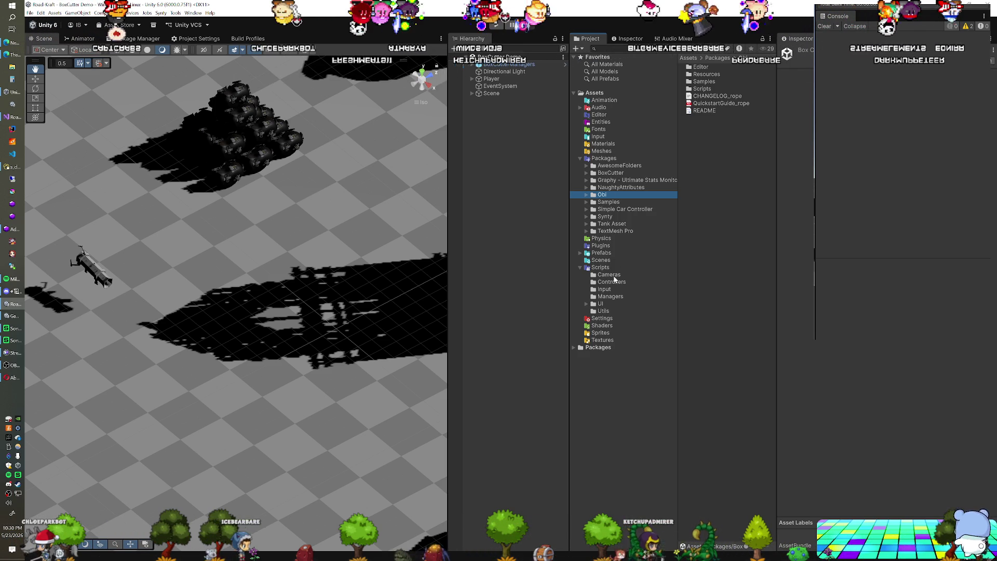
left_click(622, 188)
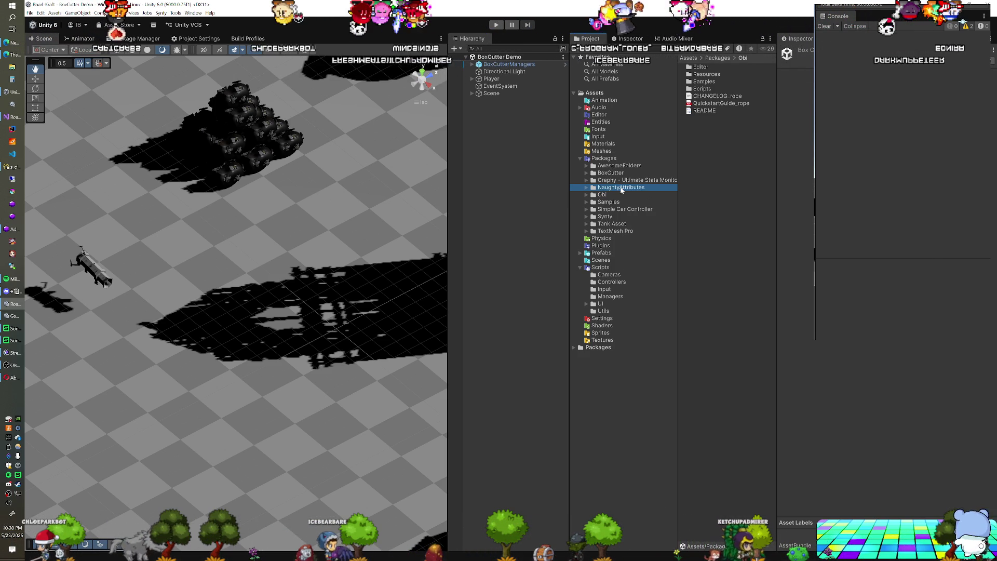
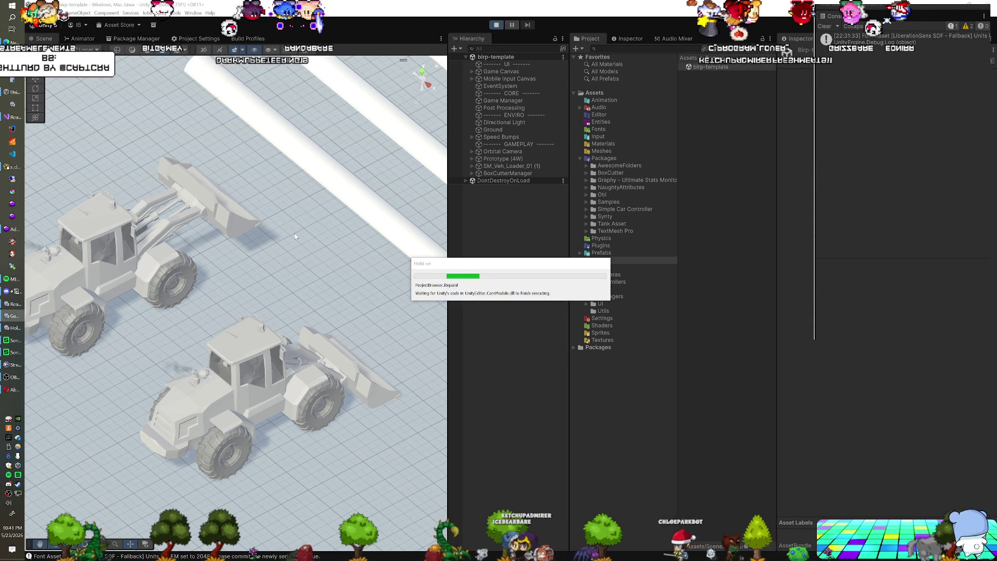
Fly the Scene view camera around the wheel loaders.
mouse_move(288, 288)
left_mouse_down()
mouse_move(217, 238)
mouse_move(256, 316)
mouse_move(269, 316)
mouse_move(257, 307)
mouse_move(297, 326)
mouse_move(272, 312)
left_mouse_up()
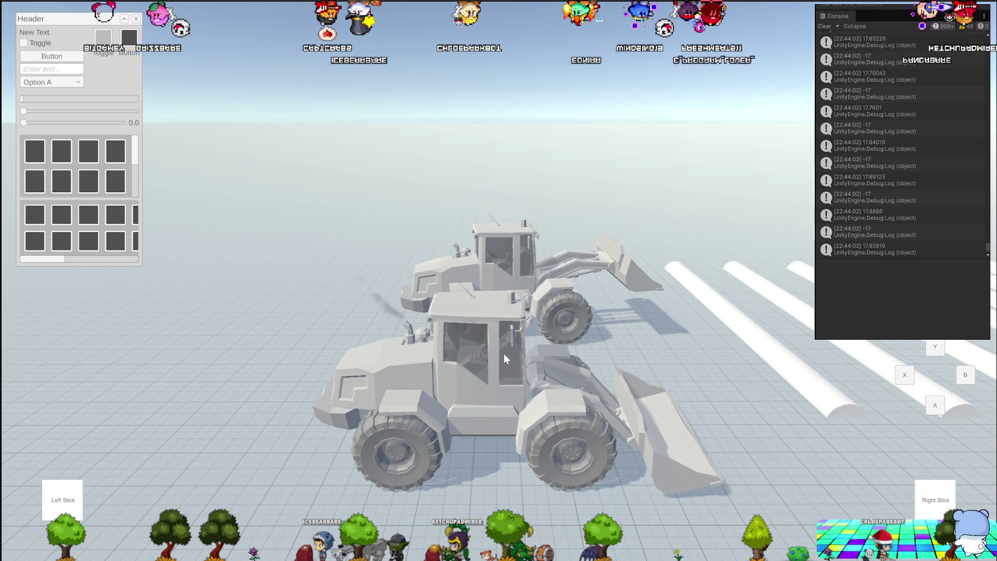
Raise the bucket arm with Up and tilt or curl the bucket with Right and Left.
key("Up")
key("Right")
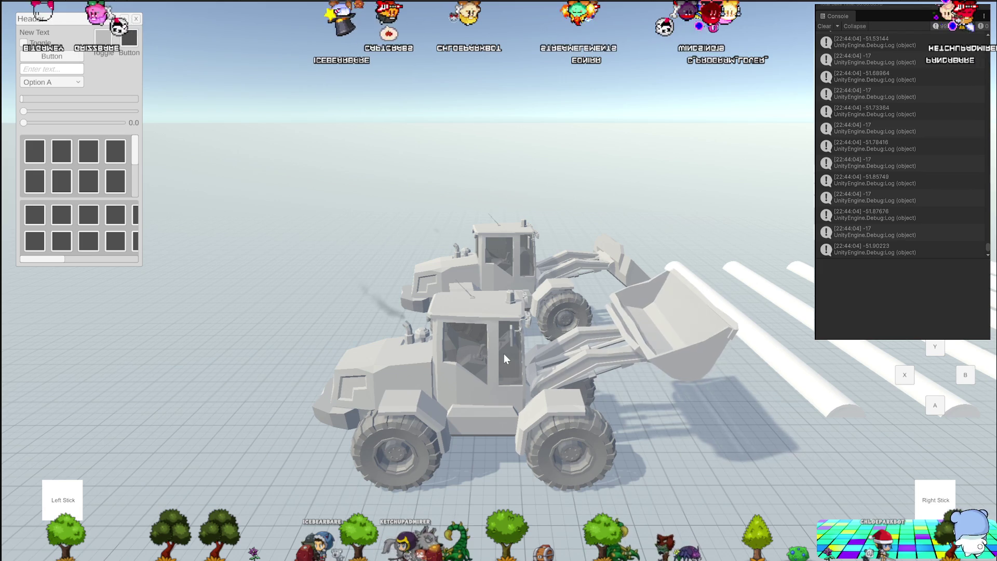
key("Up")
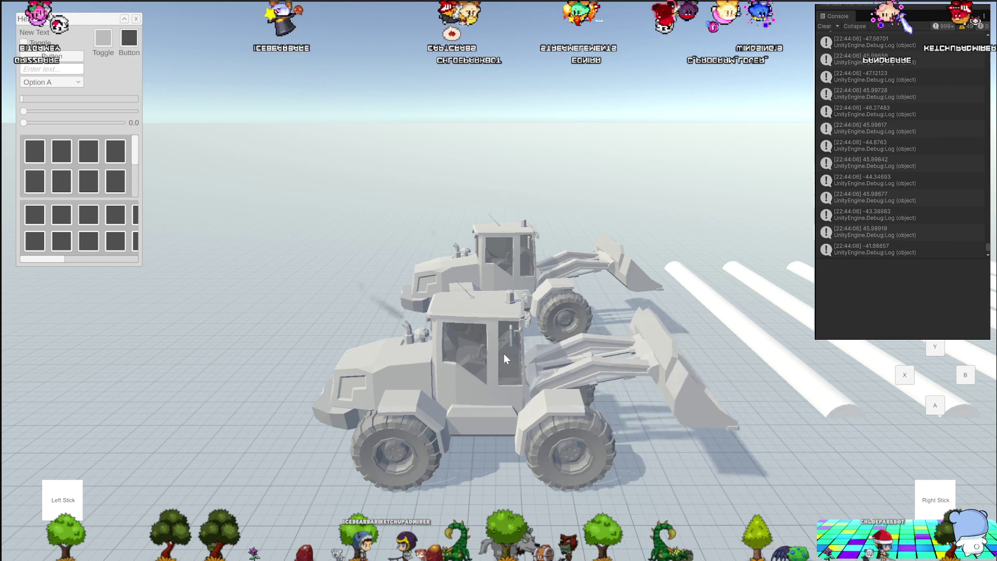
key("Right")
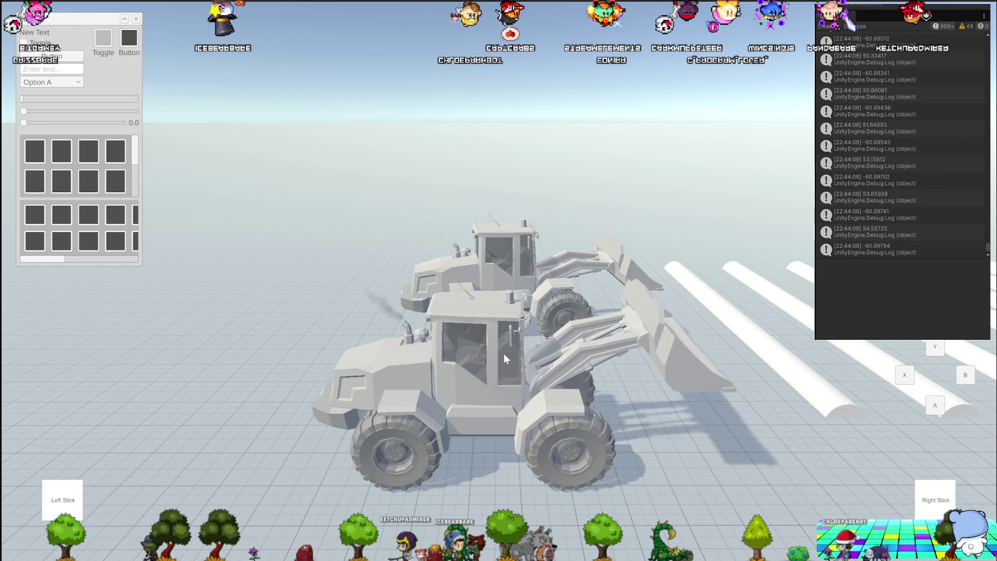
key("Left")
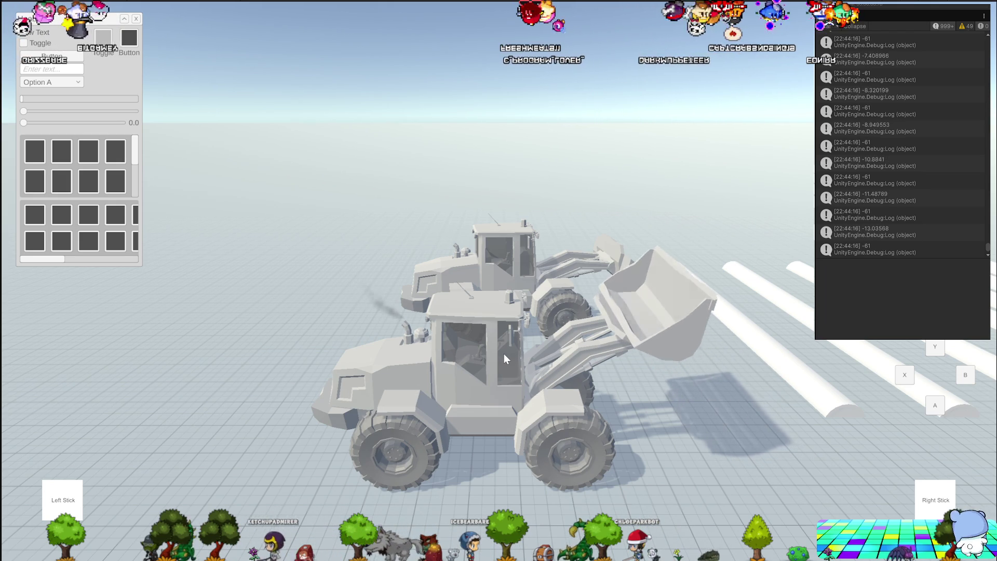
key("Right")
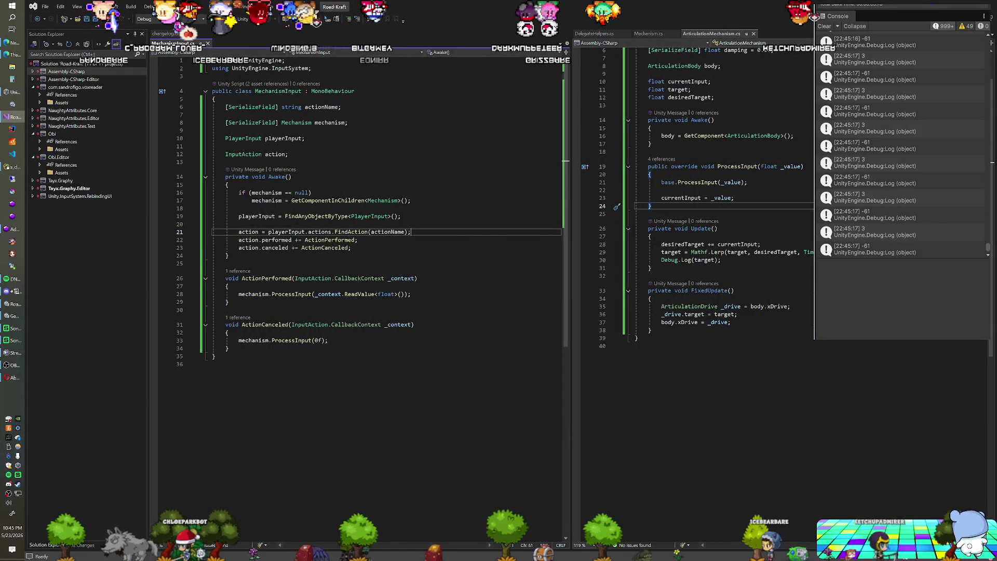
Add '[SerializeField] ArticulationDrive drive;' below the damping field and start editing the xDrive line.
scroll(722, 208, "up", 2)
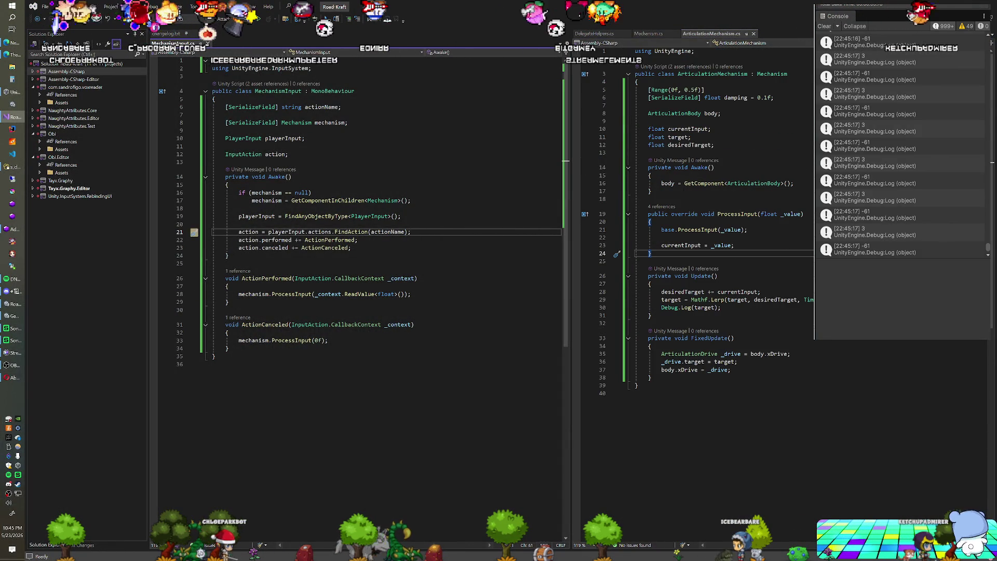
left_click(774, 97)
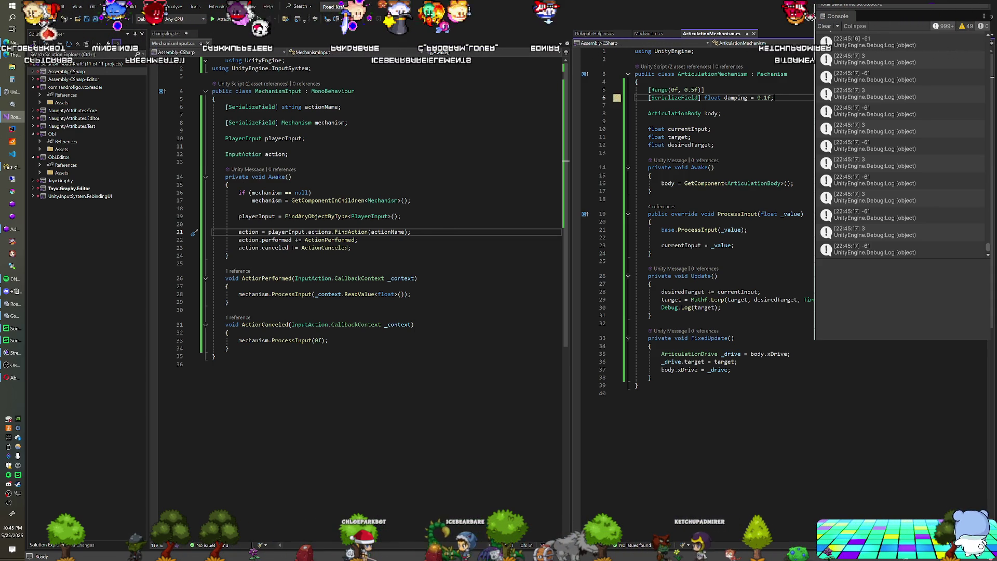
mouse_move(688, 370)
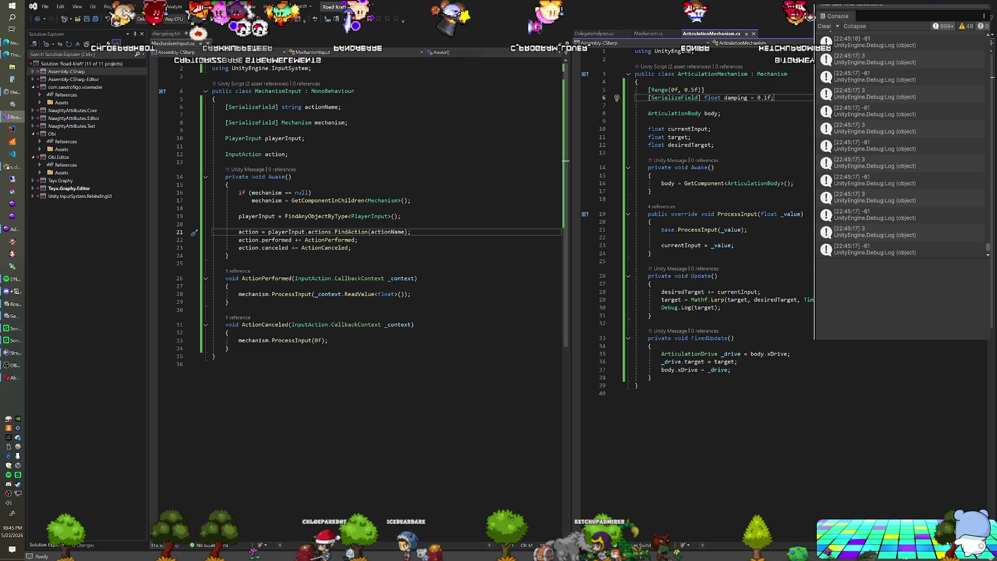
key("Return")
type("[SerializeField] ")
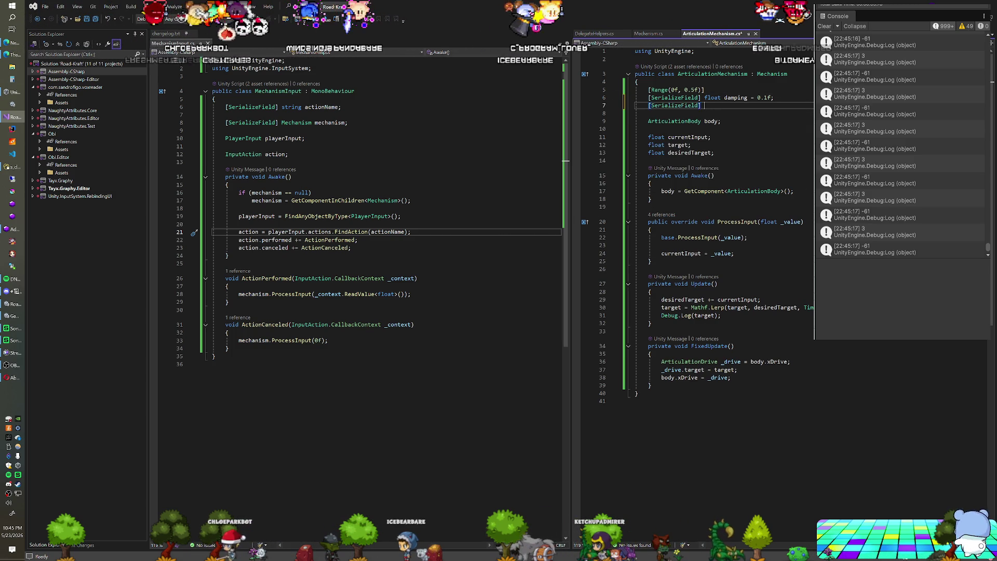
type("Artic")
type("ulation")
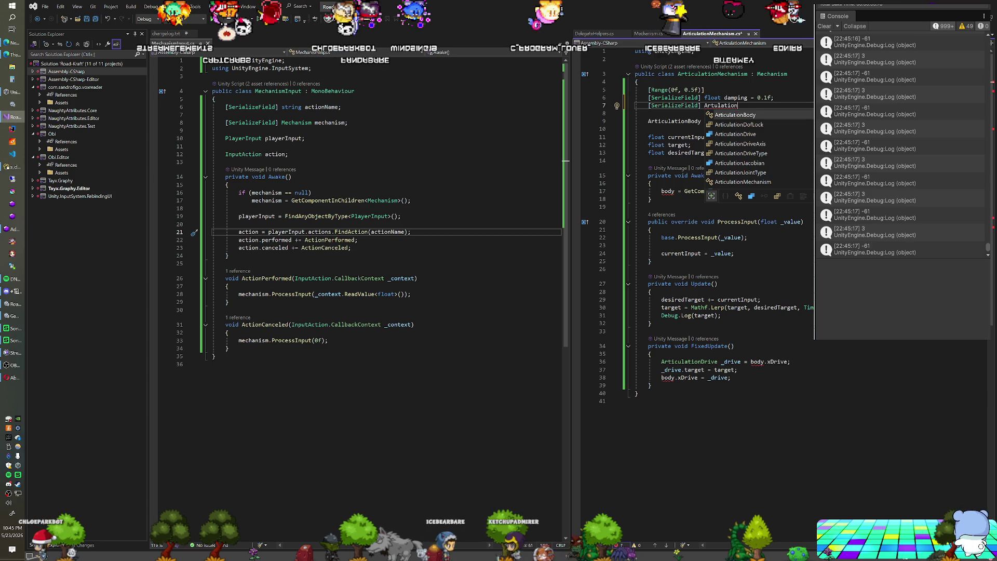
type("Dr")
key("Tab")
type("drive;")
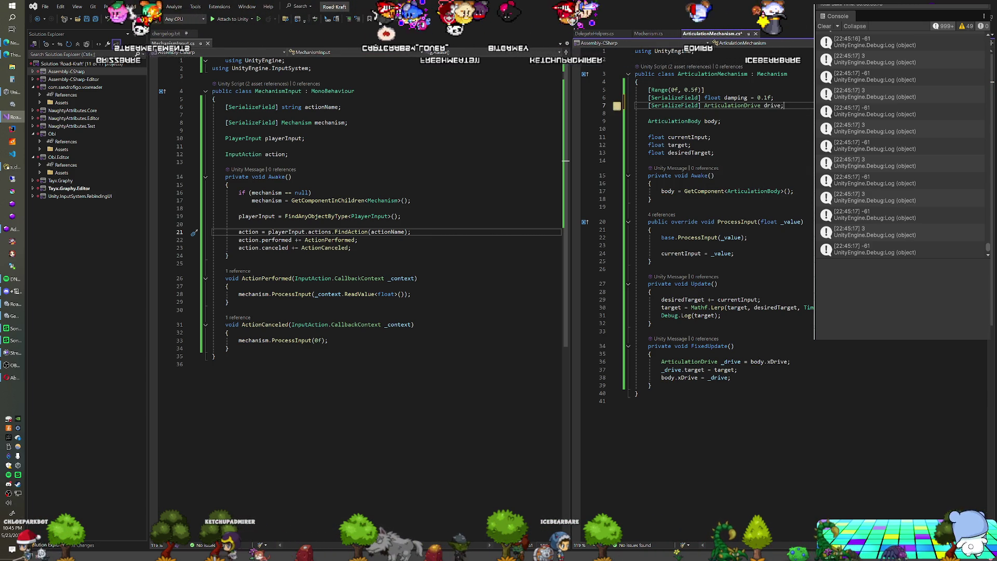
left_click(771, 362)
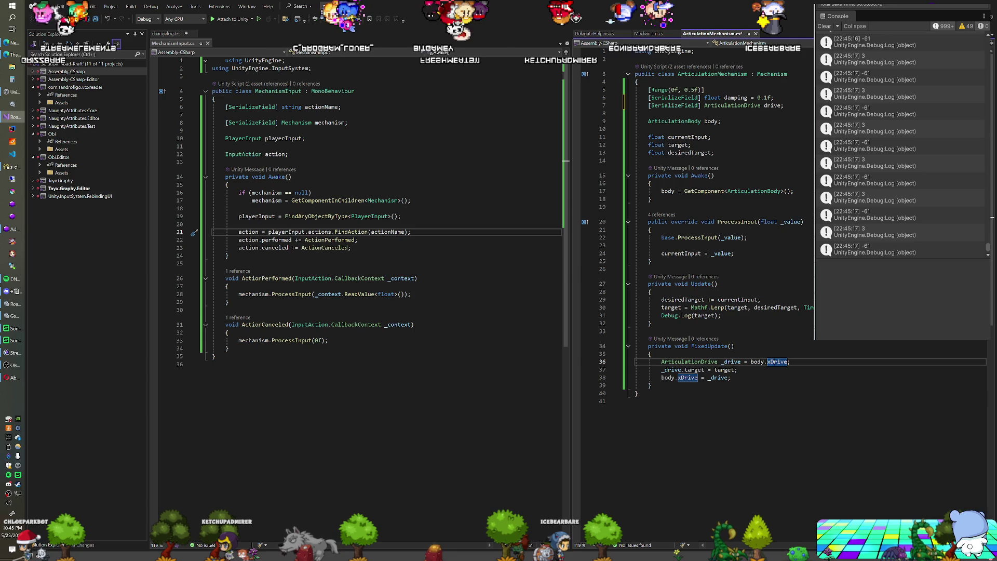
key("BackSpace")
key("BackSpace")
Save the script and rework line 36, ending with 'body.xDrive;'.
type("dy.x")
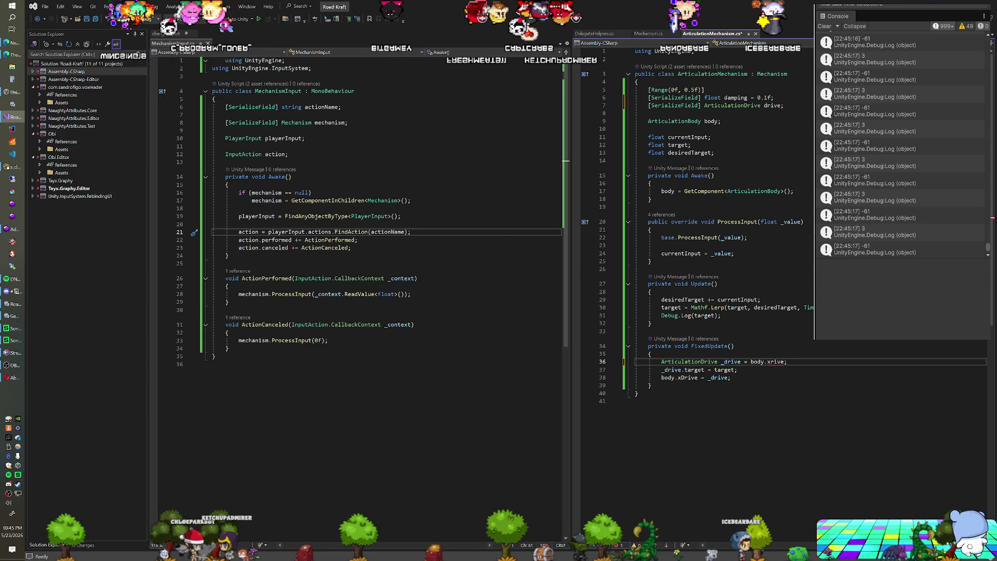
type("D")
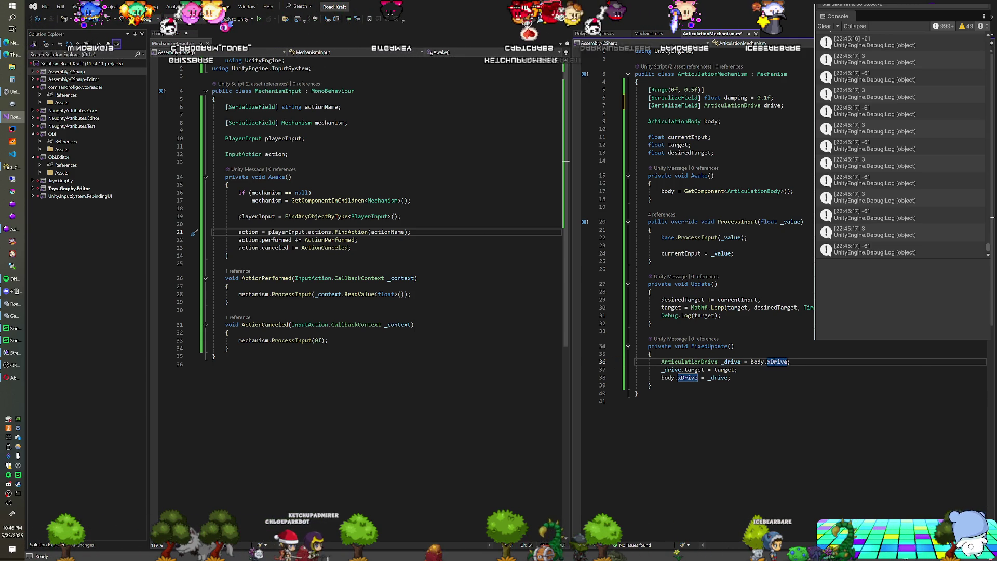
mouse_move(778, 363)
key("ctrl+s")
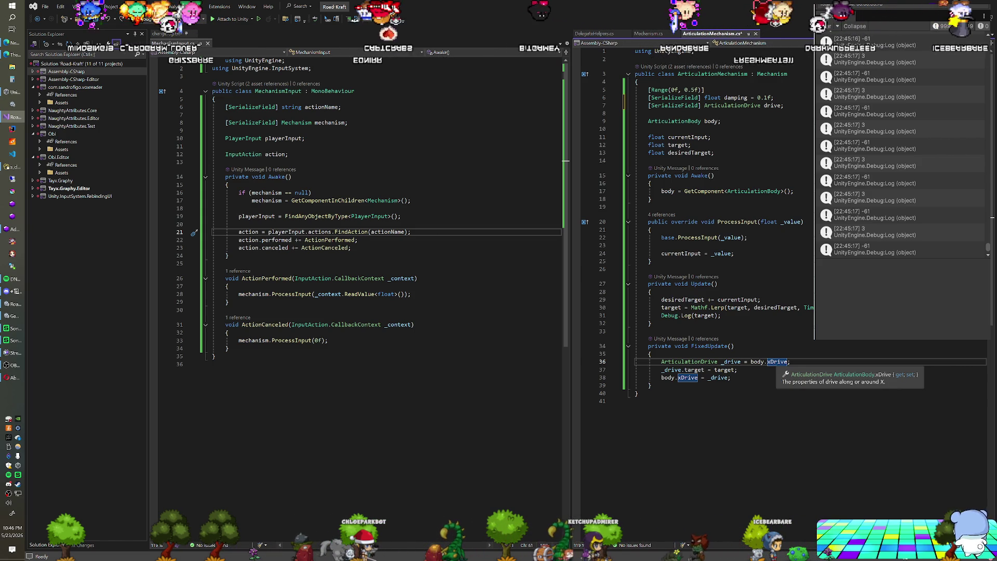
left_click_drag(791, 362, 751, 362)
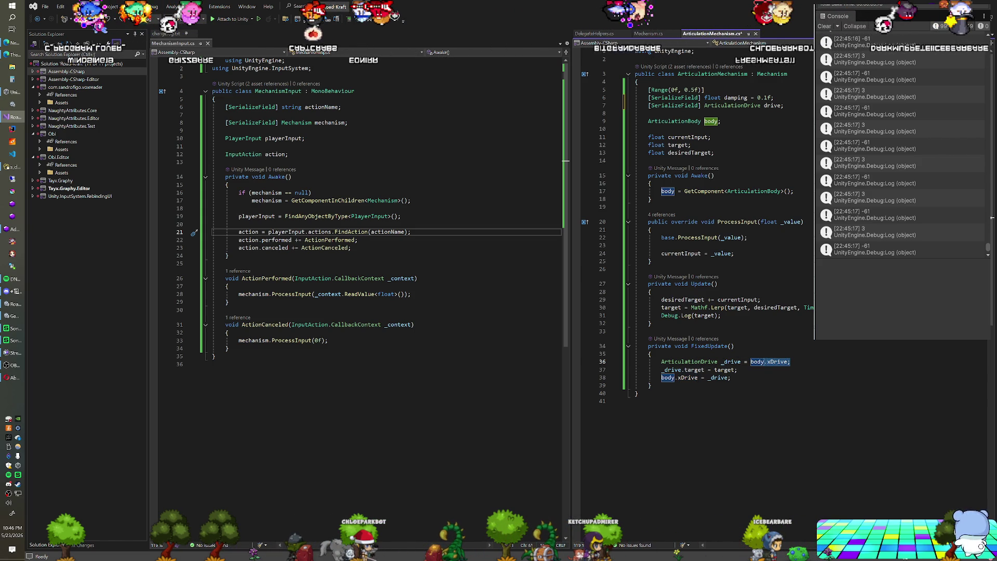
type("body.drive")
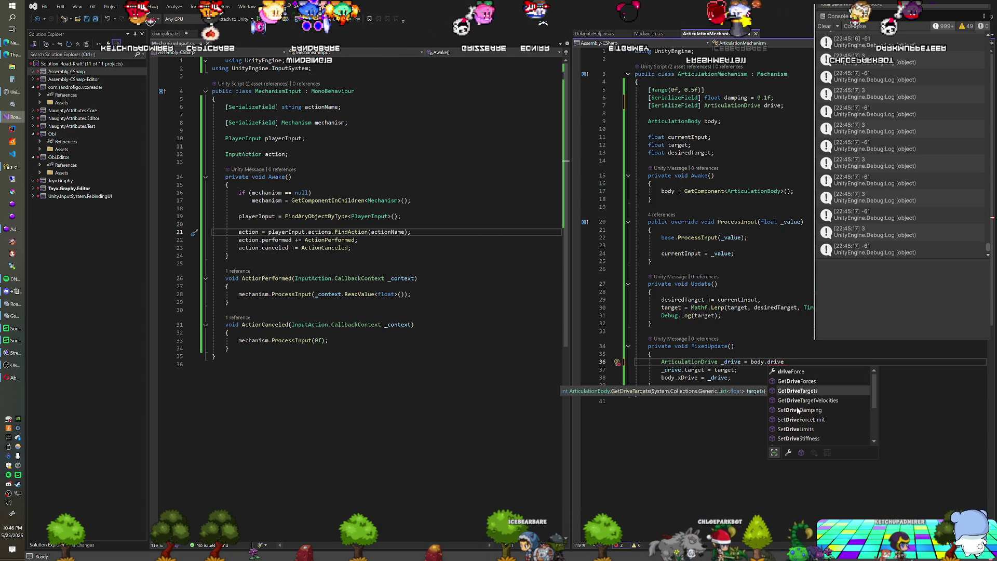
scroll(798, 411, "down", 2)
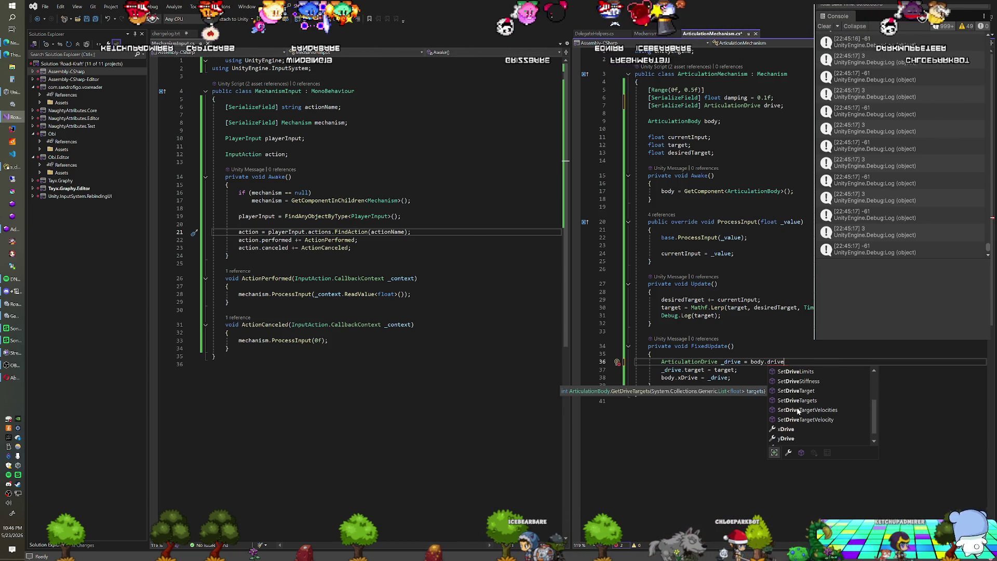
scroll(798, 410, "up", 2)
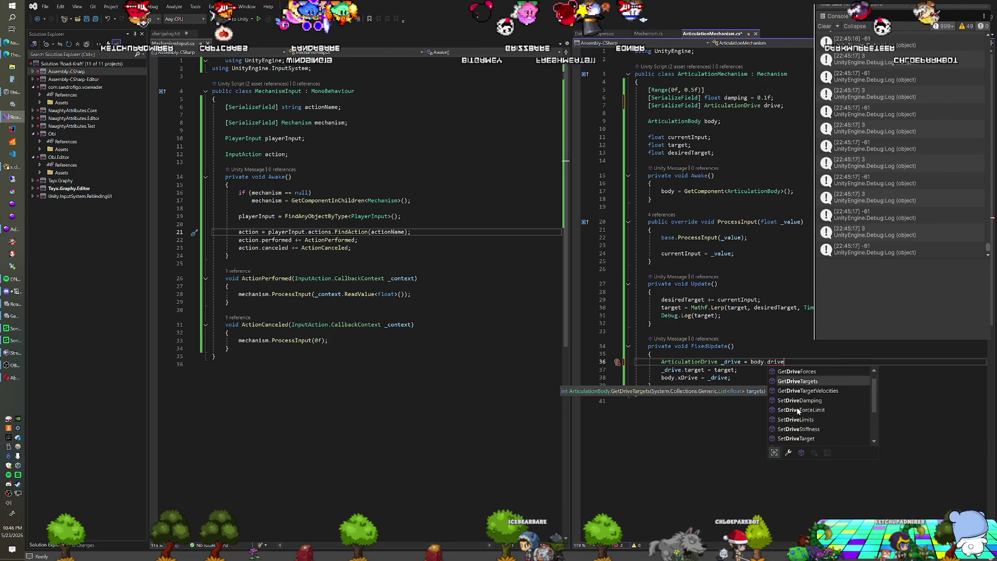
scroll(799, 410, "up", 1)
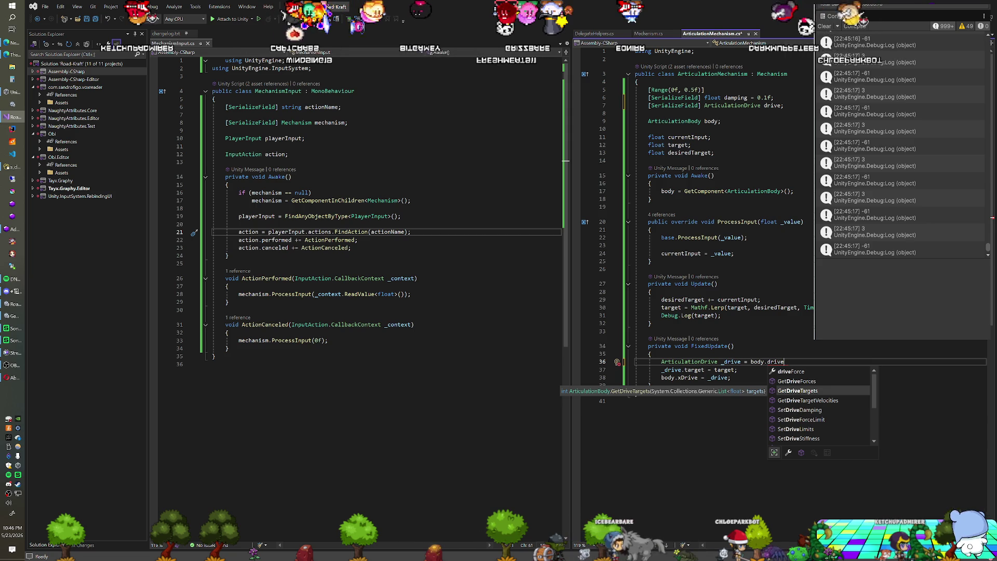
left_click(650, 353)
double_click(774, 362)
type("xDrive;")
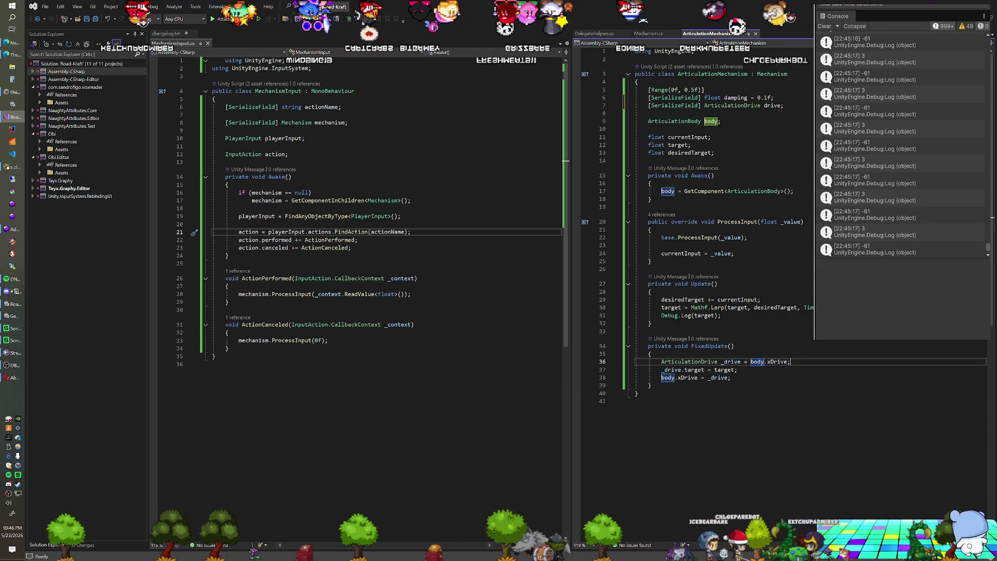
Split the declaration from the assignment and open a 'switch(drive)' block below it.
key("Up")
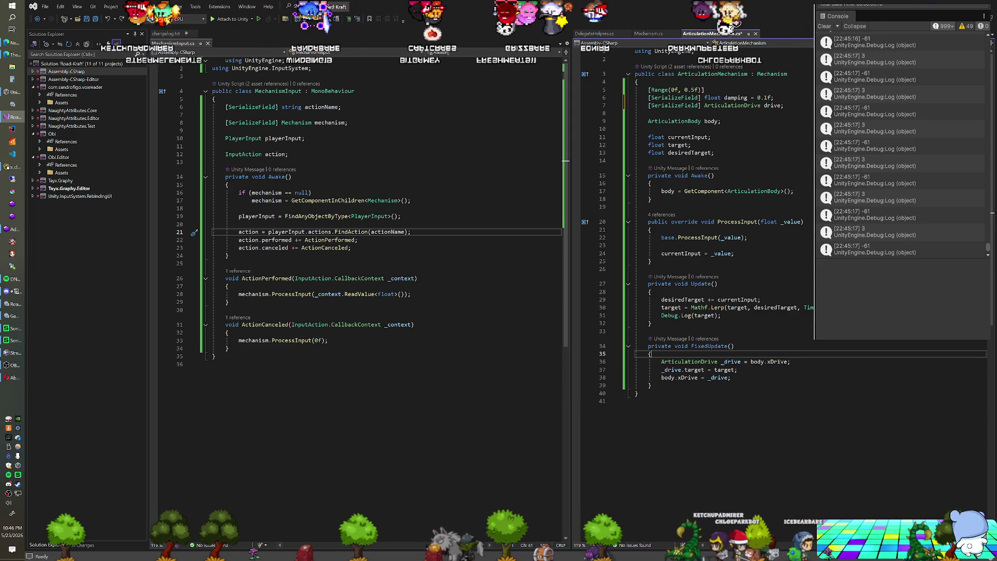
left_click(742, 362)
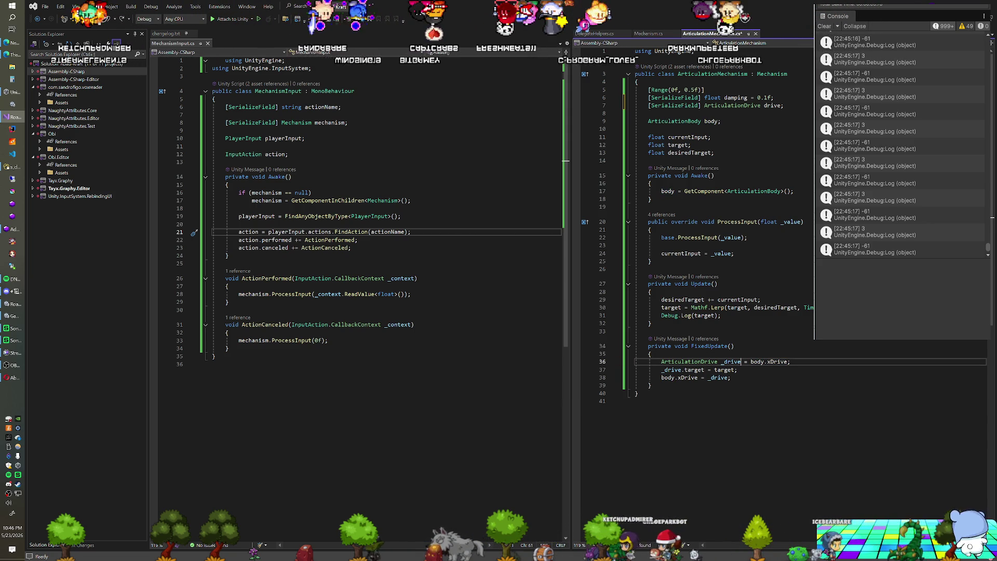
type(";")
key("Return")
type("switch(d")
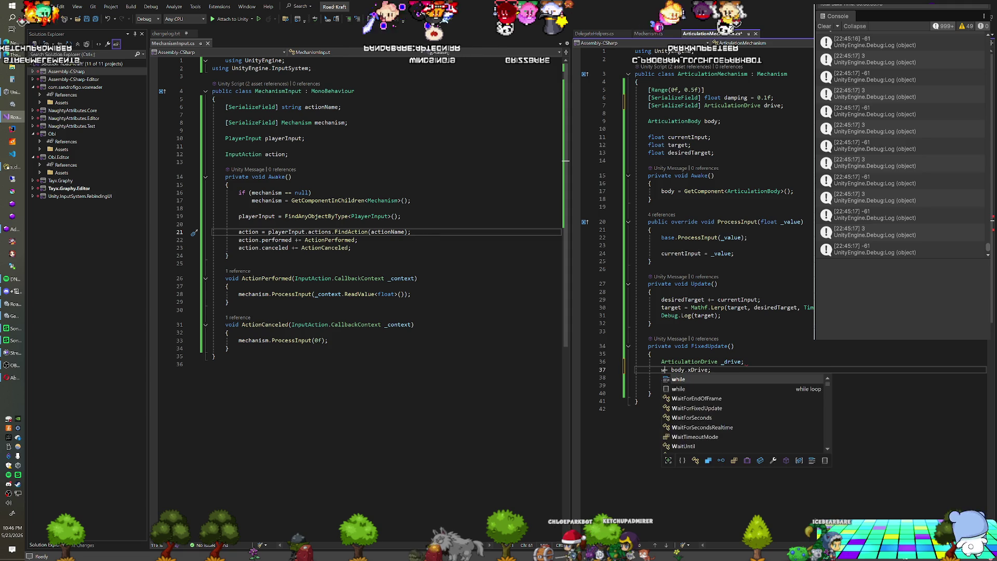
type("rive)")
key("Return")
type("{")
key("Return")
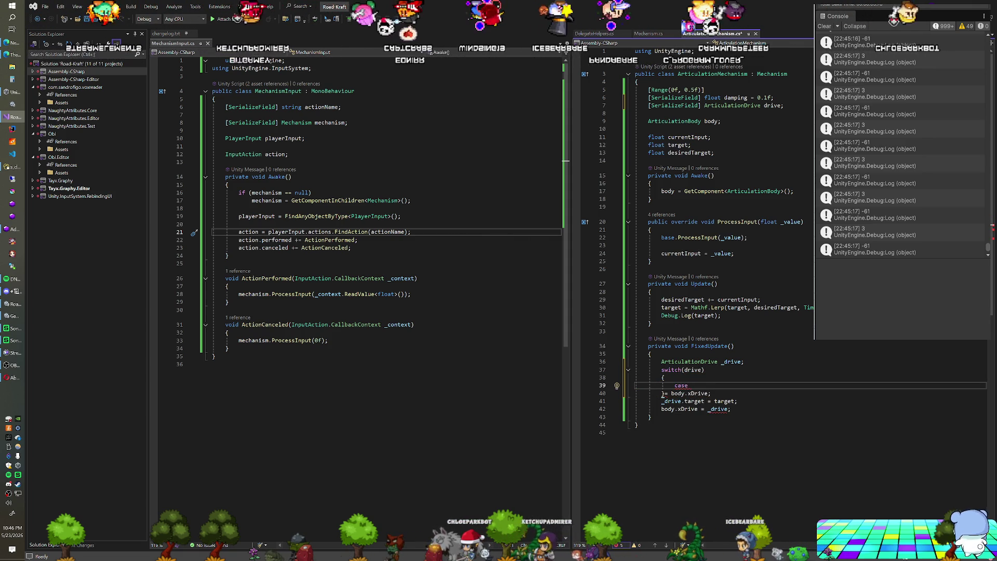
Clear the ArticulationDrive case text and add blank lines below FixedUpdate.
type(" Art")
key("Tab")
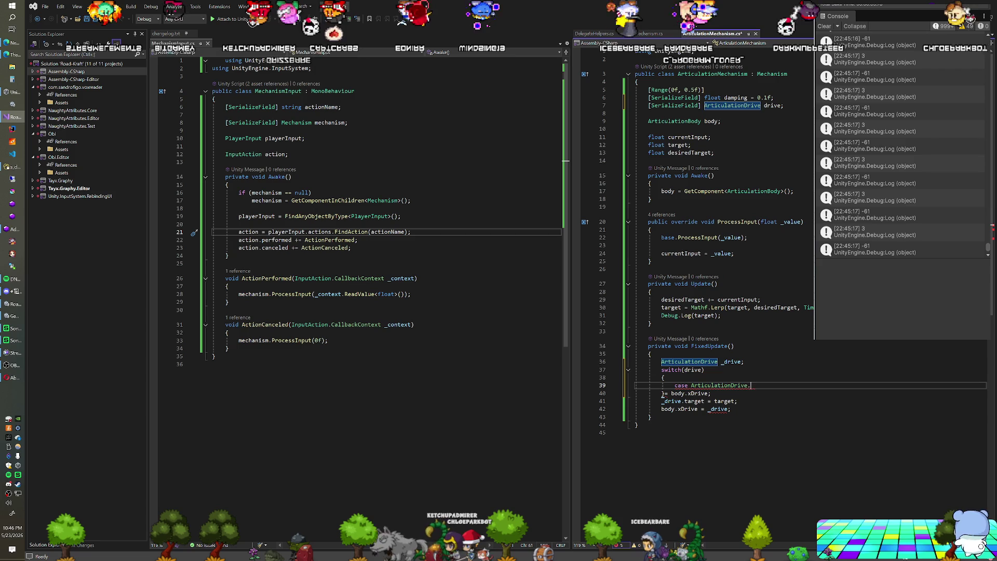
type(".")
key("BackSpace")
key("BackSpace")
key("BackSpace")
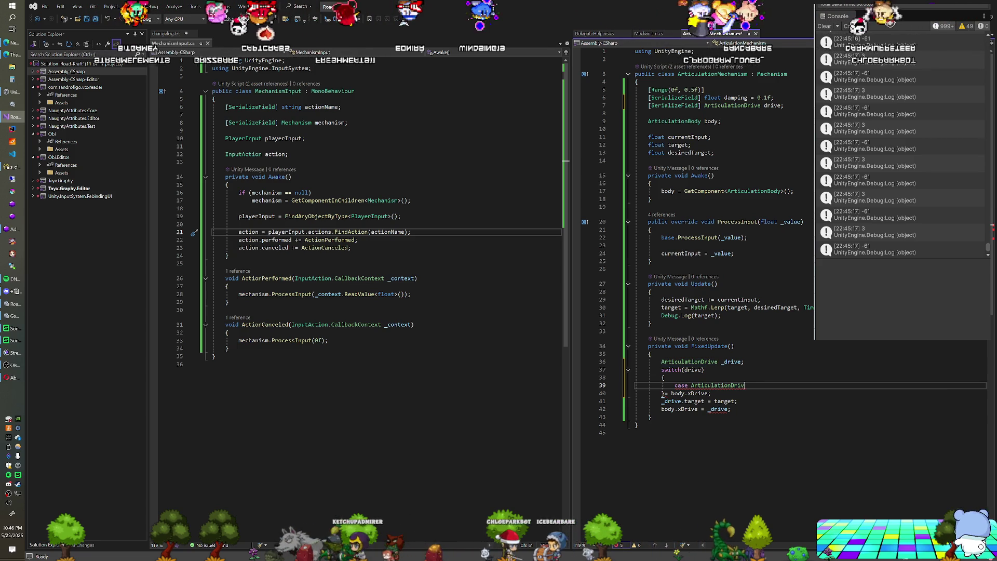
key("BackSpace")
key("BackSpace")
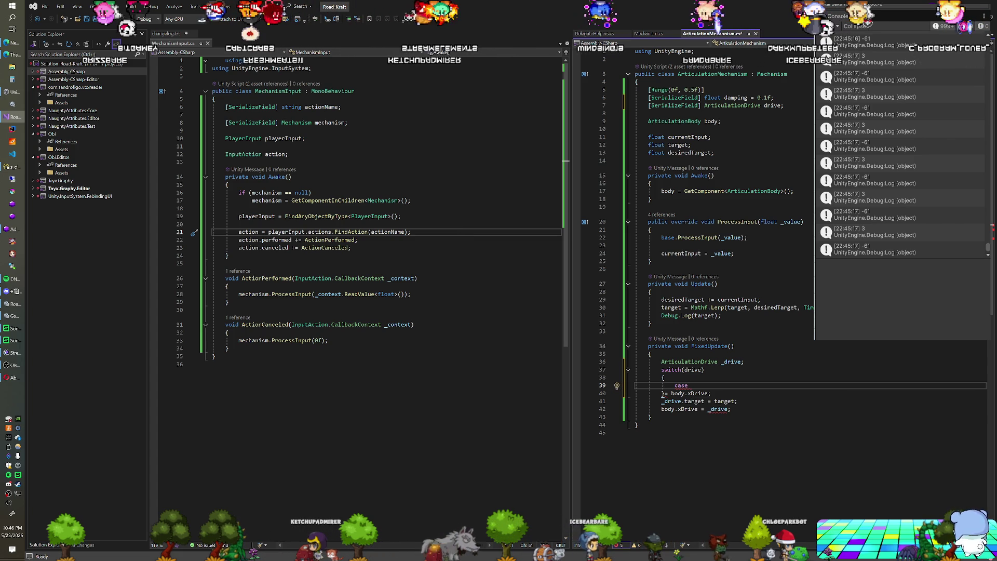
key("Down")
key("Down")
key("Down")
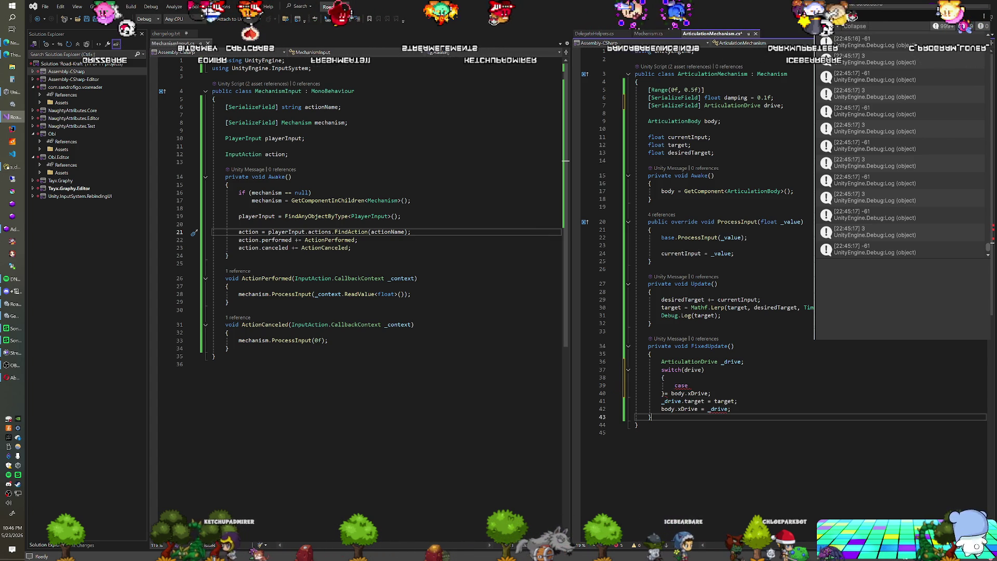
key("Return")
key("Return")
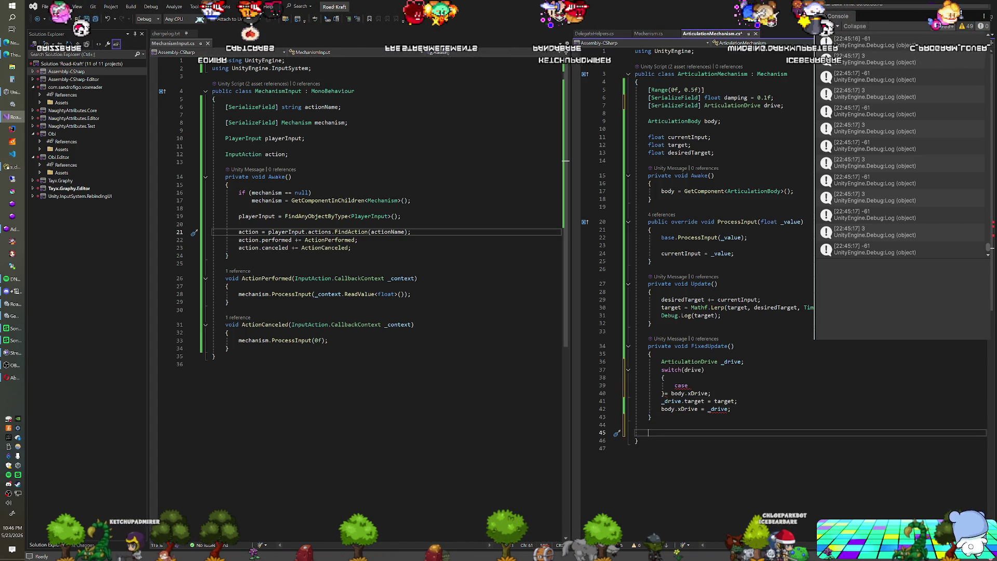
Declare 'enum DriveAxis' with XAxis, YAxis and ZAxis below FixedUpdate.
type("enum DriveAxis")
key("Return")
type("{")
key("Return")
type("XAxis,")
key("Return")
key("Return")
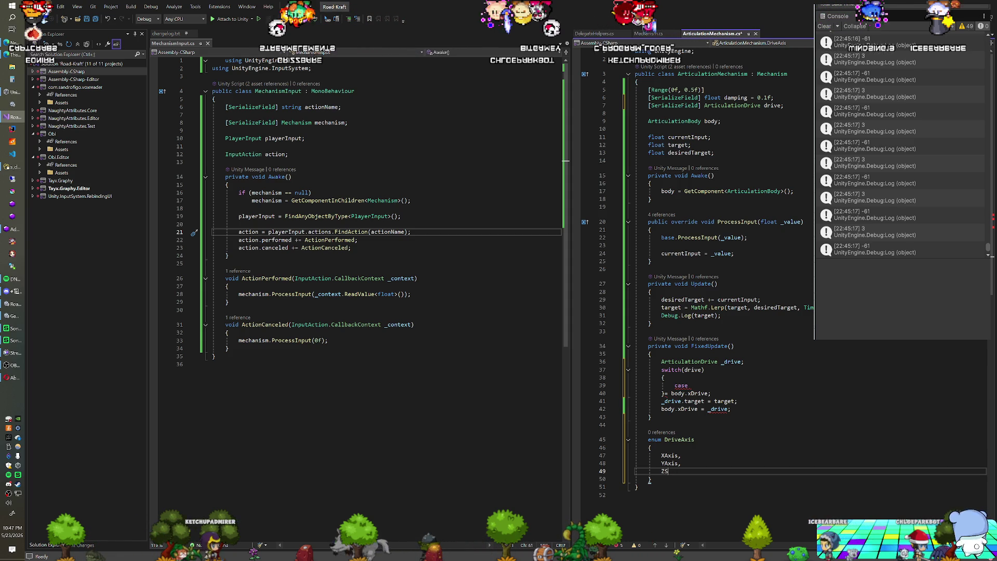
type("Axis")
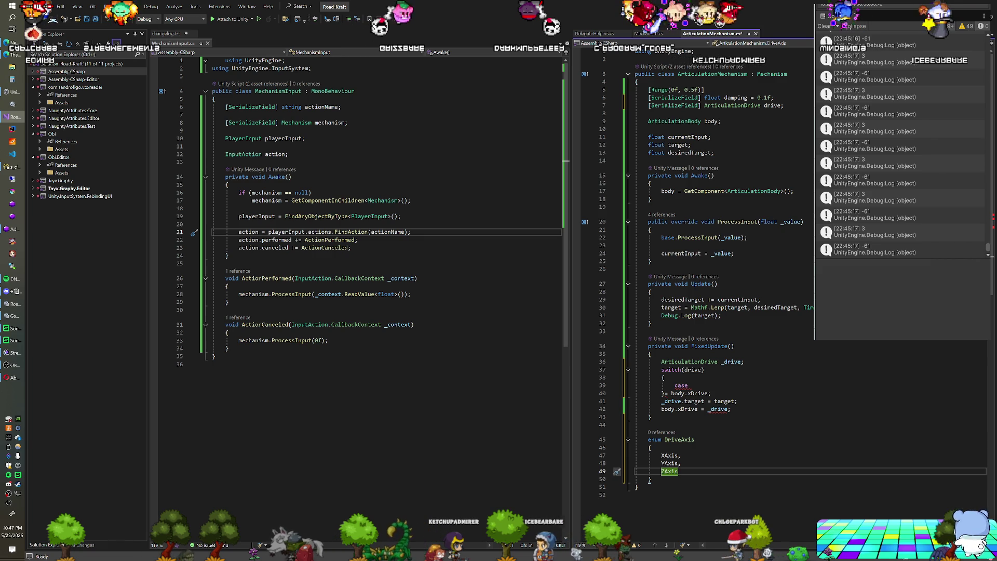
Change the serialized drive field's type from ArticulationDrive to DriveAxis.
left_click(736, 107)
type("DriveAxi")
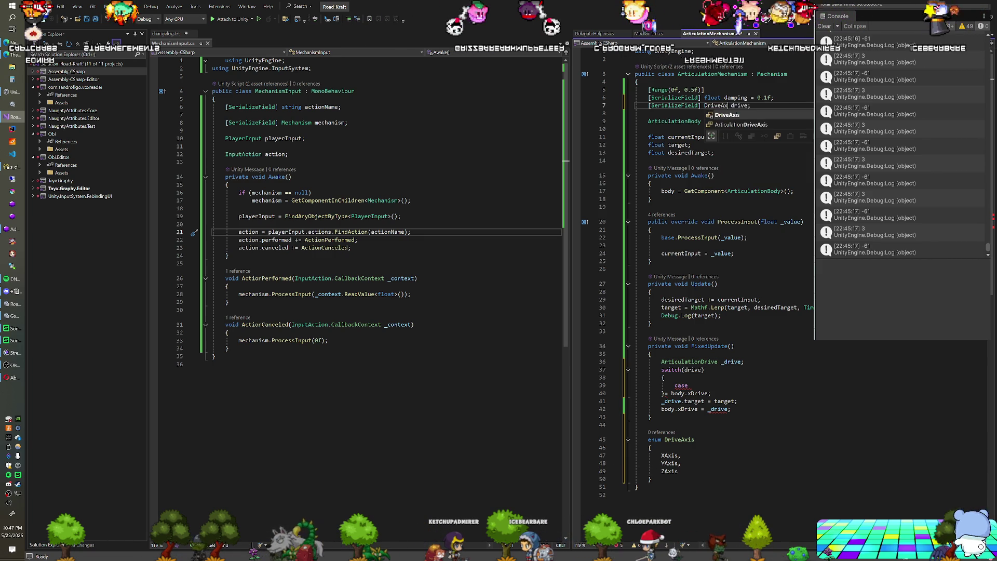
type("s")
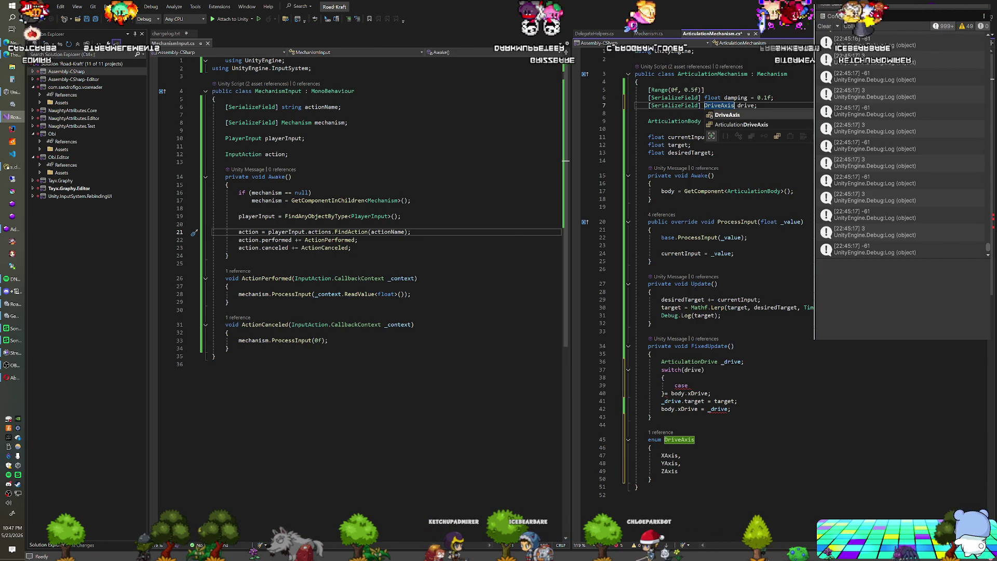
mouse_move(706, 362)
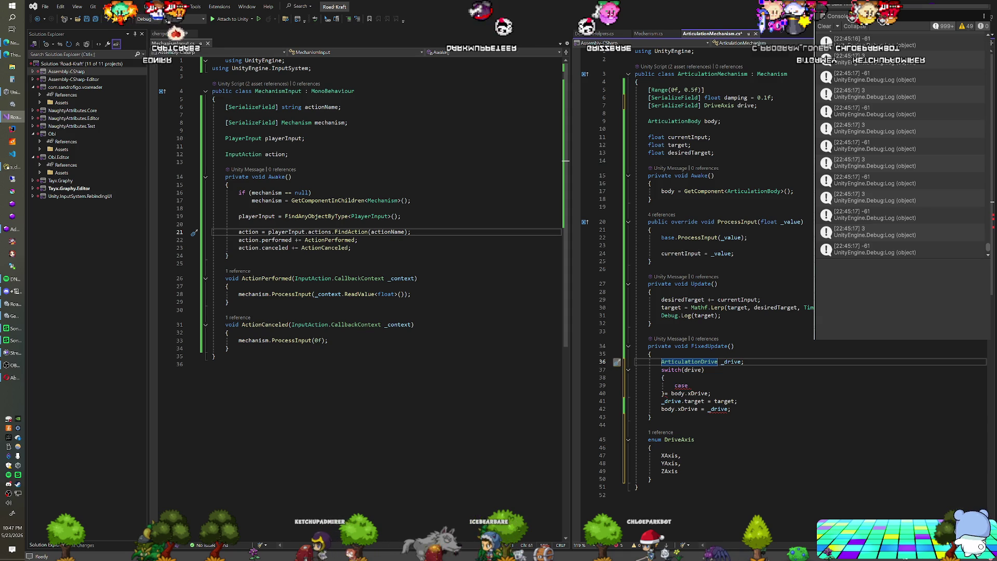
Complete the case label as 'case DriveAxis.XAxis:' and begin '_drive =' below it.
left_click(690, 385)
type("XA")
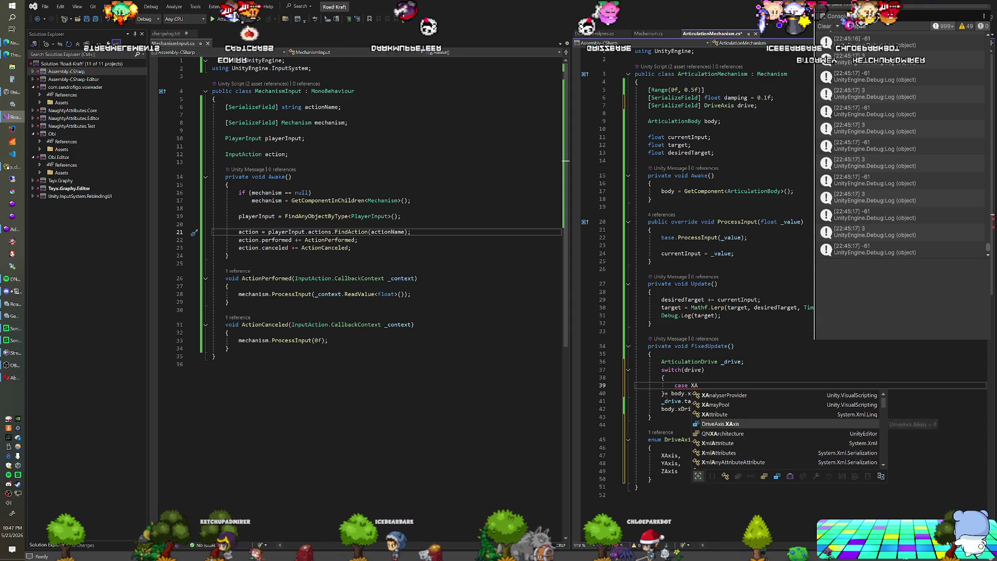
key("Tab")
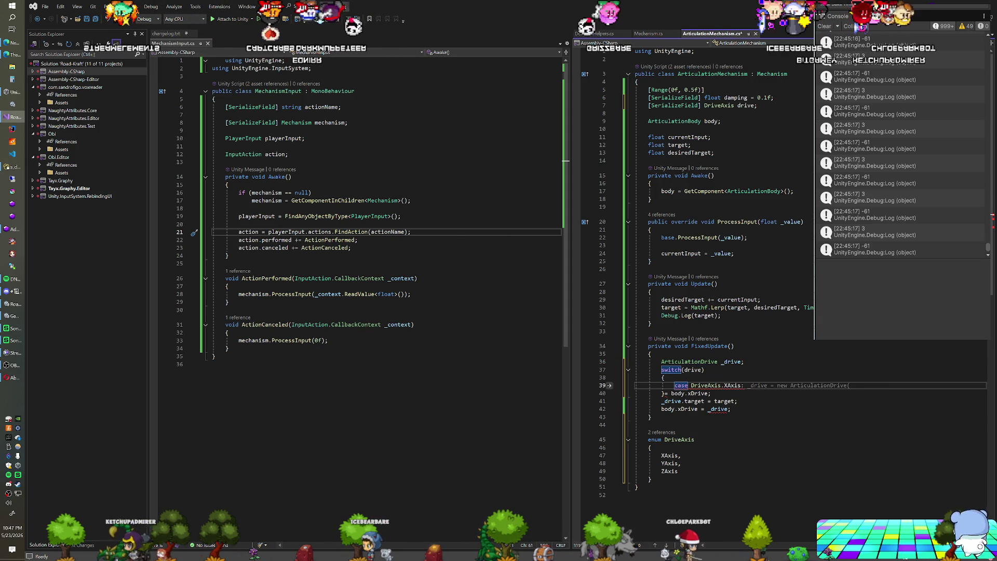
key("Return")
type("_drive = dr")
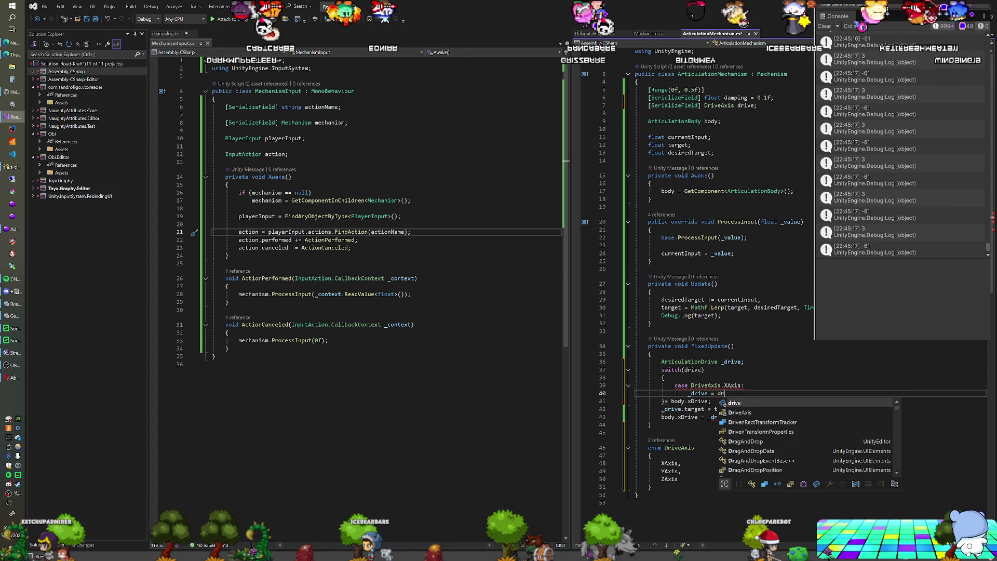
key("BackSpace")
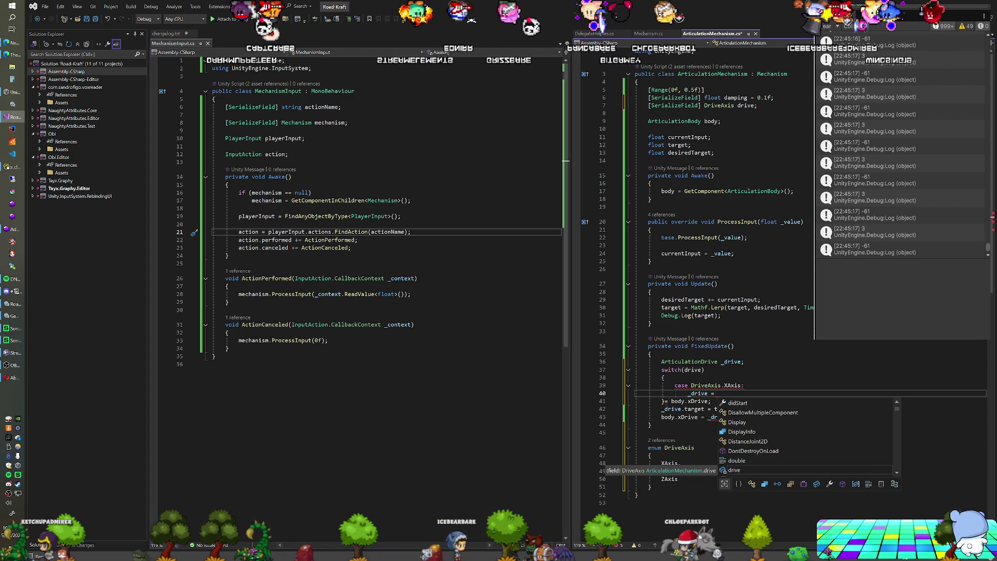
Rename the drive field to driveAxis across the script.
double_click(746, 107)
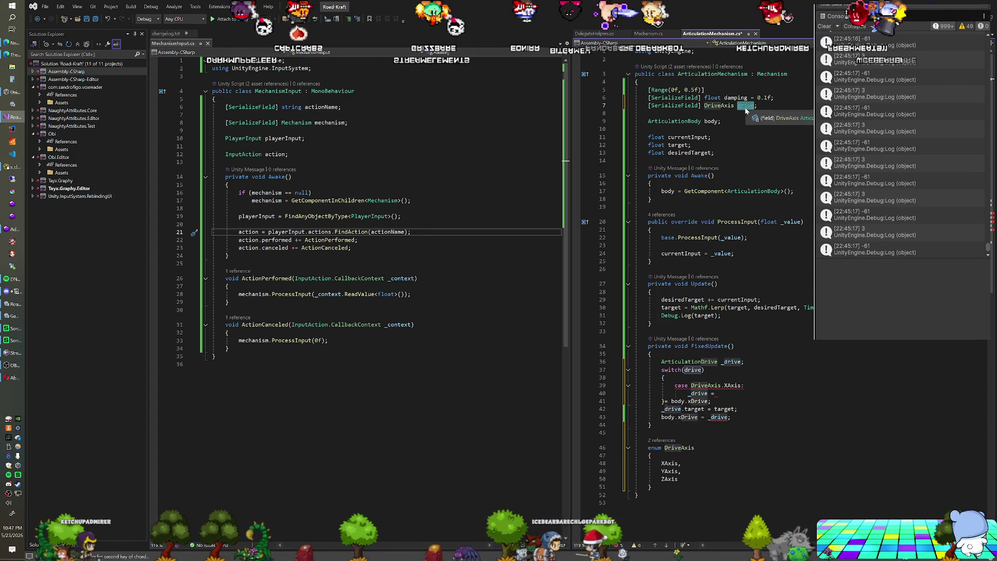
key("ctrl+r")
key("ctrl+r")
type("Axis")
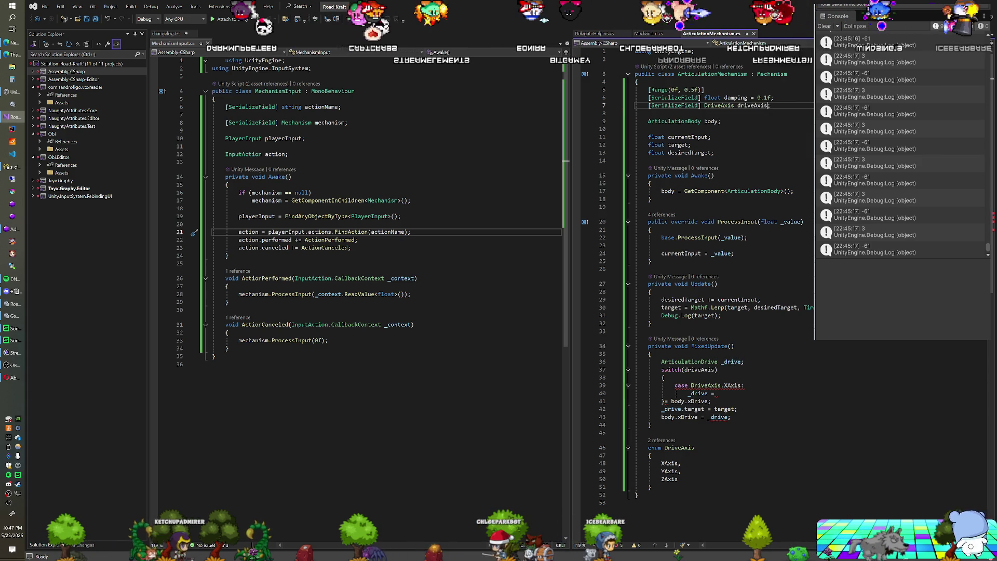
key("Return")
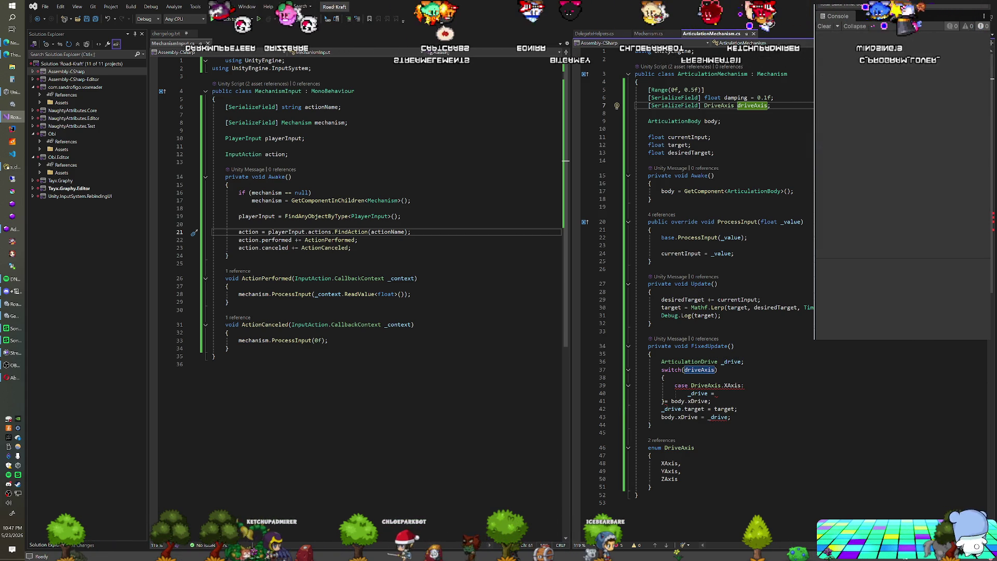
Finish the assignment as '_drive = body.xDrive;' and delete the leftover text.
left_click(716, 393)
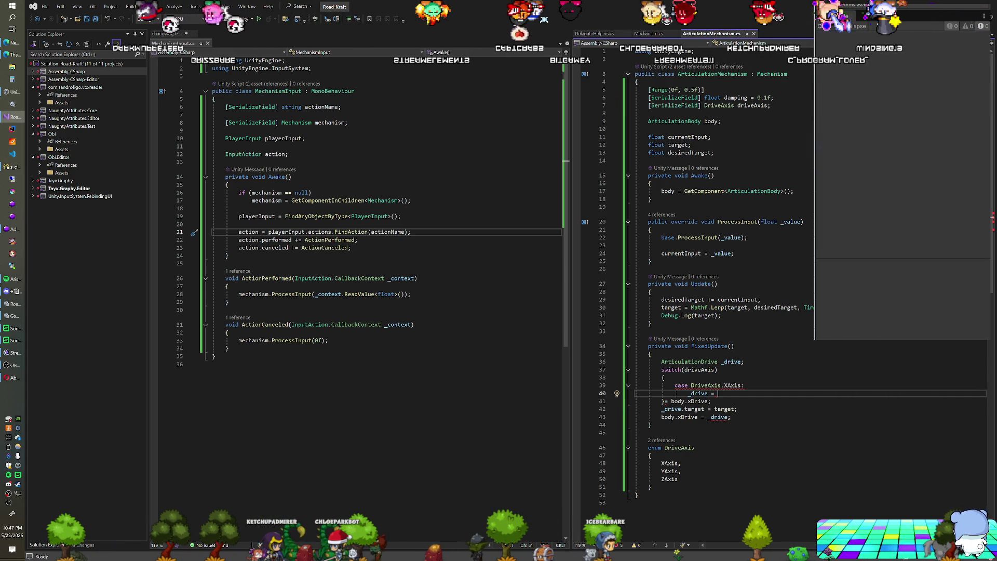
type("body.xDrive;")
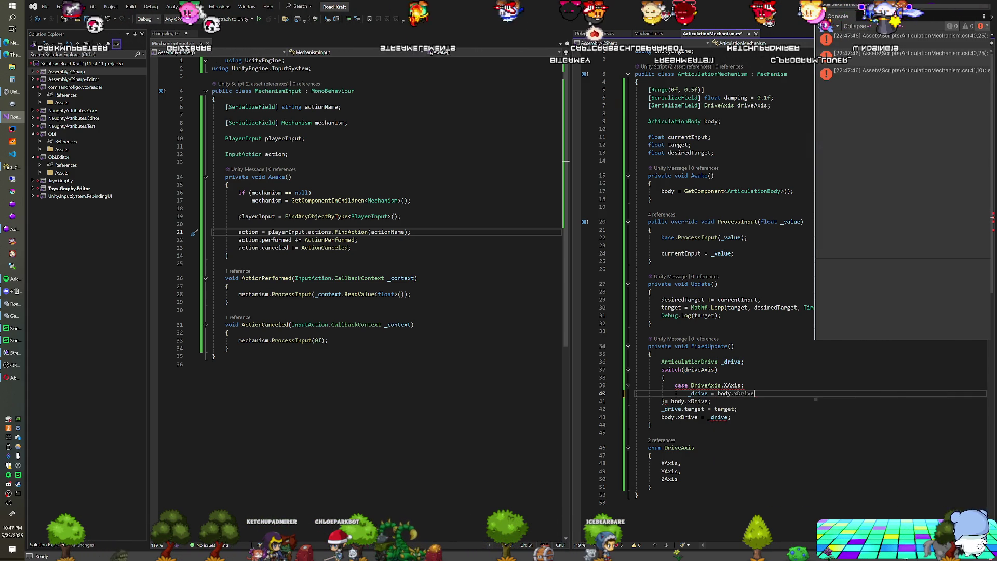
left_click_drag(662, 401, 683, 400)
key("BackSpace")
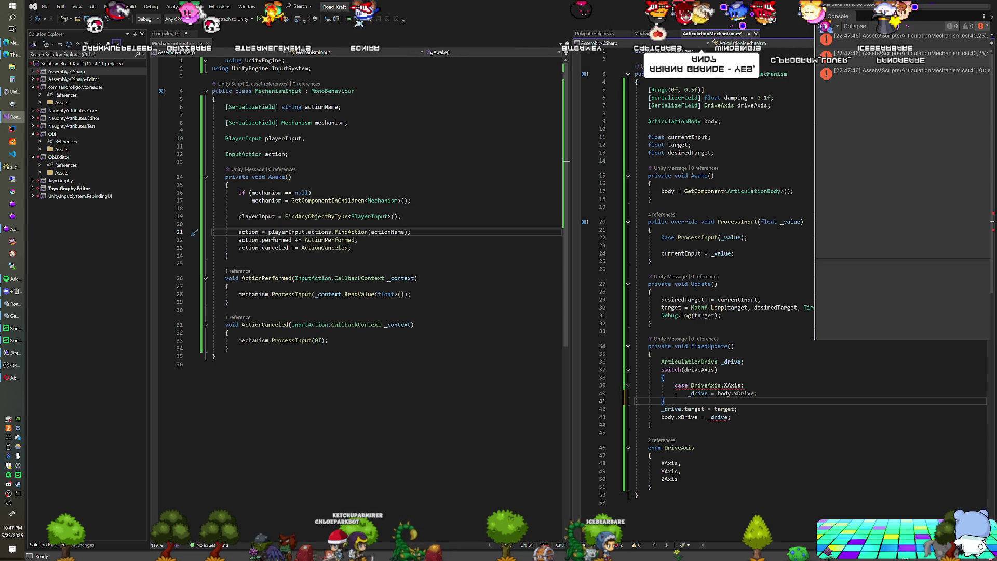
Add 'break' after the assignment to close the XAxis case.
left_click(759, 394)
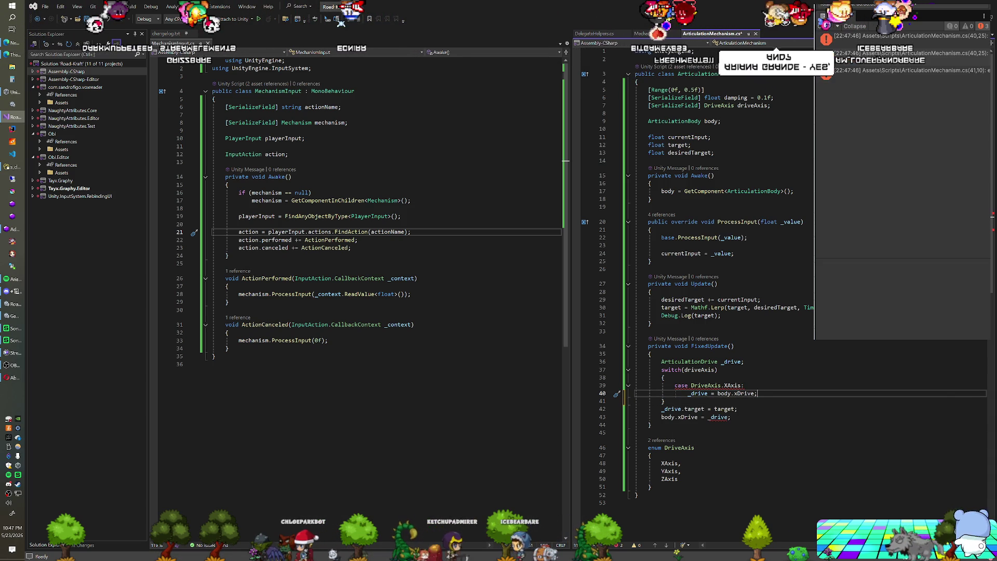
key("Return")
type("u")
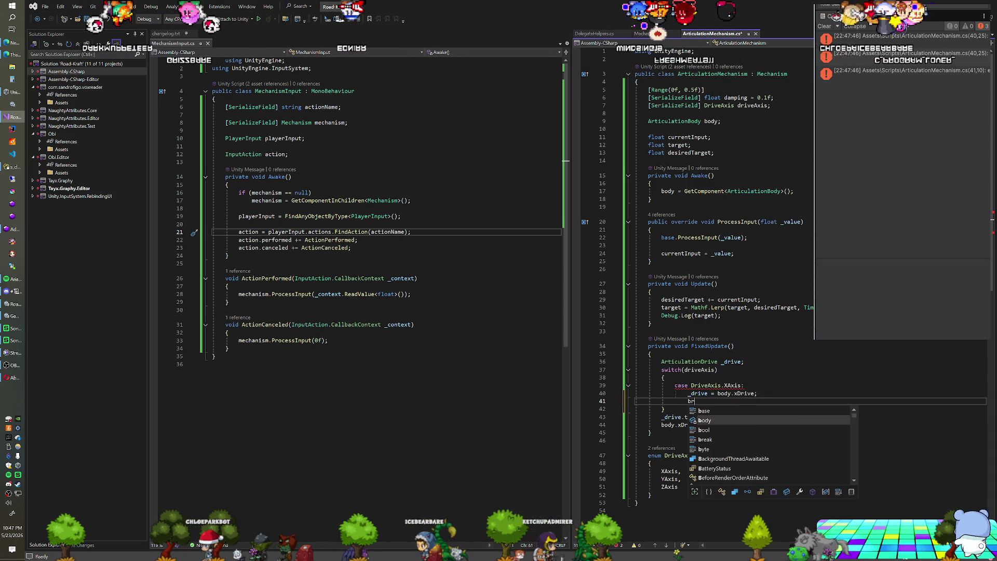
key("Tab")
key("ctrl+z")
type("break;")
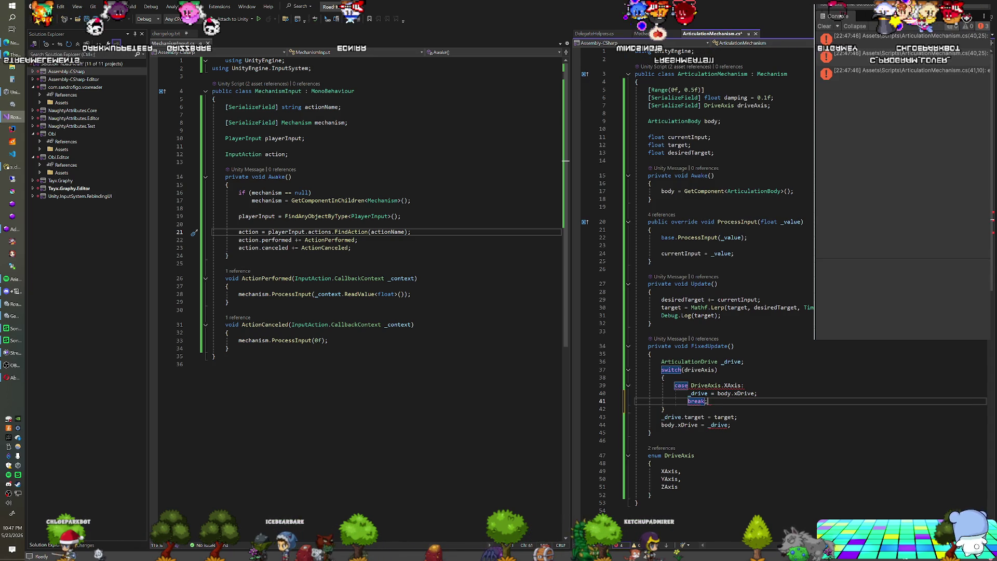
key("Return")
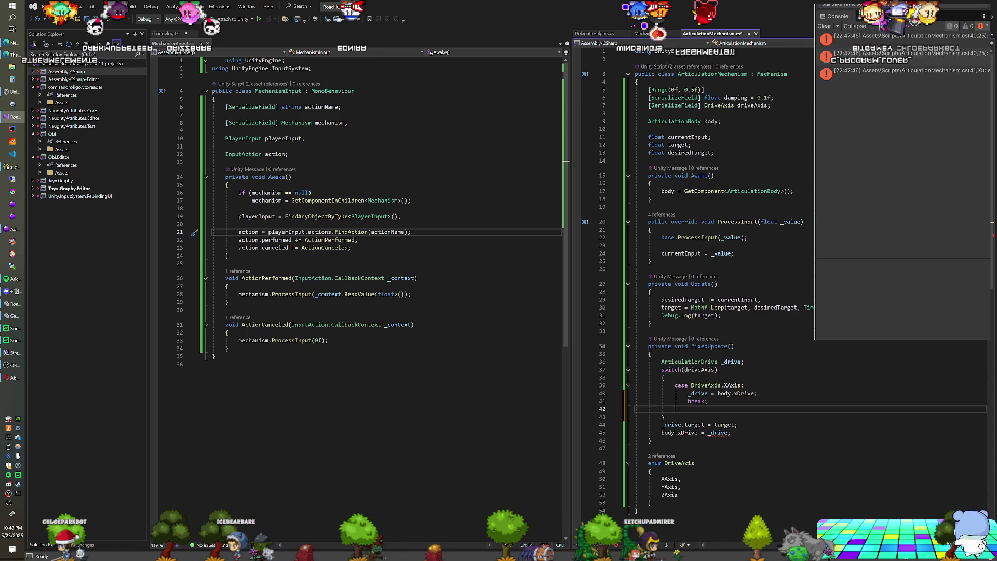